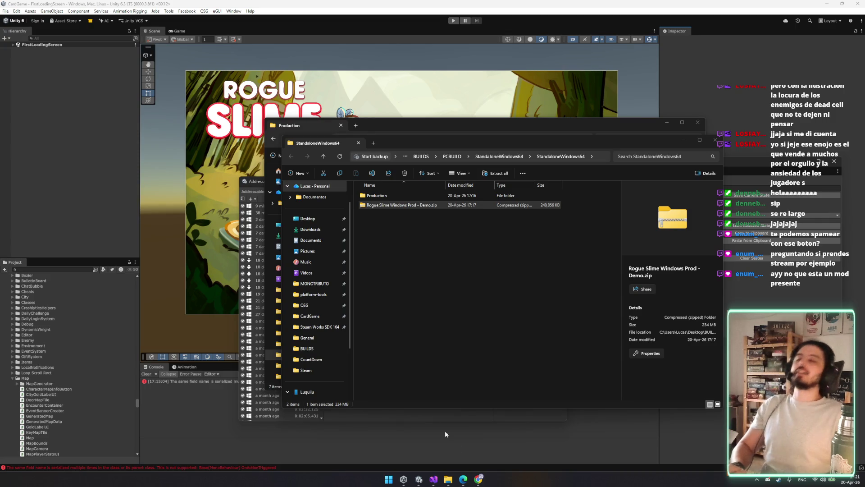
Paste the FileStream and StreamReader reading code over the original try/catch block in SurveyPopup.cs.
{"action": "left_click", "coordinate": [433, 479]}
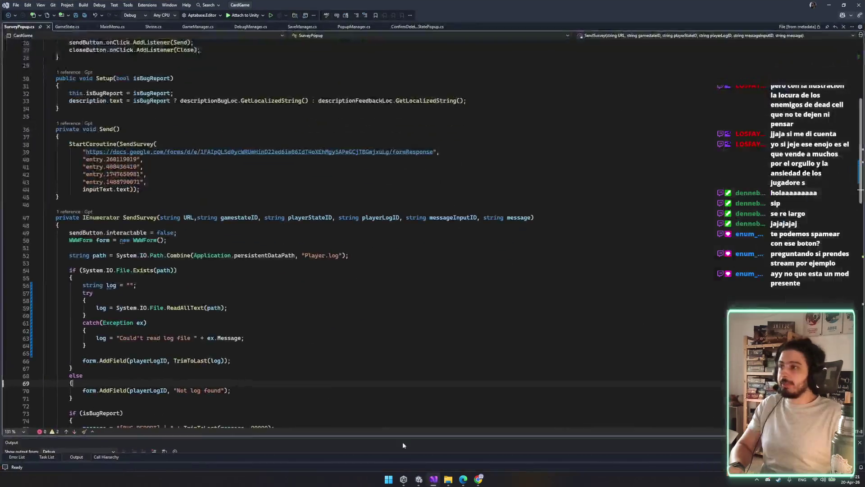
{"action": "scroll", "coordinate": [166, 291], "scroll_direction": "down", "scroll_amount": 3}
{"action": "mouse_move", "coordinate": [76, 217]}
{"action": "left_mouse_down"}
{"action": "mouse_move", "coordinate": [72, 238]}
{"action": "mouse_move", "coordinate": [141, 277]}
{"action": "left_mouse_up"}
{"action": "type", "text": "try             {                 using (var fs = new FileStream(path, FileMode.Open, FileAccess.Read, FileShare.ReadWrite))                 using (var reader = new StreamReader(fs))                 {                     return reader.ReadToEnd();                 }             }             catch (Exception e)             {                 Debug.LogError(\"Couldn't read log file: \" + e.Message);                 return \"Error reading log file\";             }"}
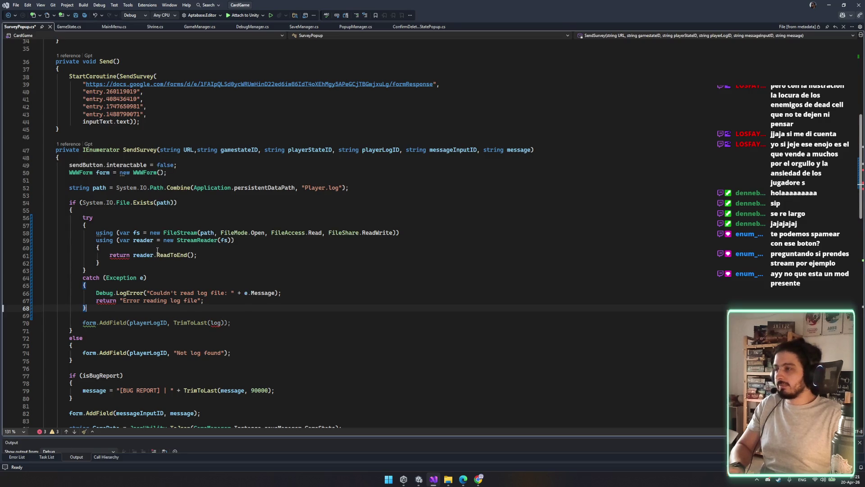
{"action": "key", "text": "ctrl+z"}
{"action": "key", "text": "ctrl+z"}
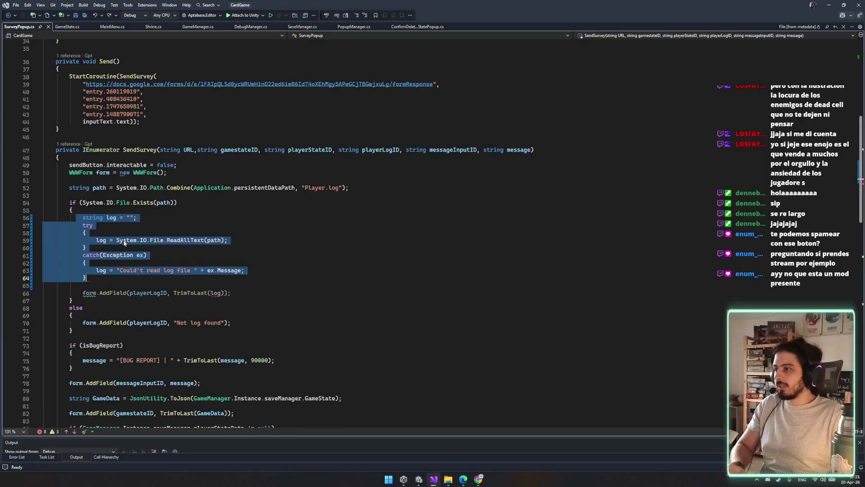
{"action": "mouse_move", "coordinate": [168, 277]}
{"action": "left_mouse_down"}
{"action": "mouse_move", "coordinate": [154, 276]}
{"action": "mouse_move", "coordinate": [83, 218]}
{"action": "mouse_move", "coordinate": [83, 225]}
{"action": "left_mouse_up"}
{"action": "type", "text": "try             {                 using (var fs = new FileStream(path, FileMode.Open, FileAccess.Read, FileShare.ReadWrite))                 using (var reader = new StreamReader(fs))                 {                     return reader.ReadToEnd();                 }             }             catch (Exception e)             {                 Debug.LogError(\"Couldn't read log file: \" + e.Message);                 return \"Error reading log file\";             }"}
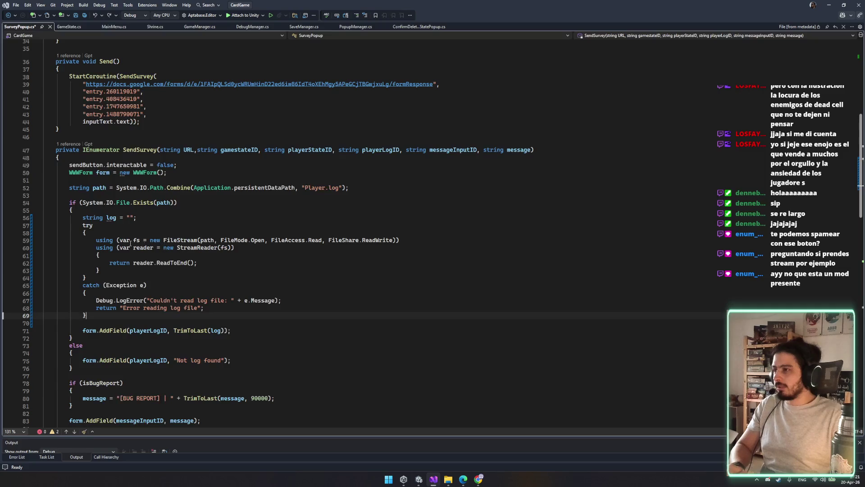
Delete the leftover return statement on line 63 and save the file.
{"action": "left_click", "coordinate": [223, 263]}
{"action": "key", "text": "shift+Home"}
{"action": "key", "text": "BackSpace"}
{"action": "key", "text": "ctrl+s"}
Cut the catch's error-string return and add 'log = reader.ReadToEnd();' inside the using block, then save.
{"action": "left_click", "coordinate": [221, 308]}
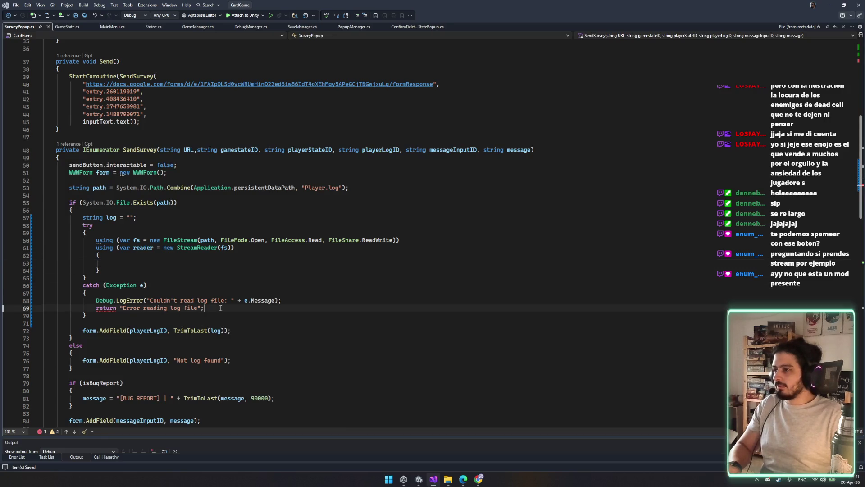
{"action": "key", "text": "ctrl+x"}
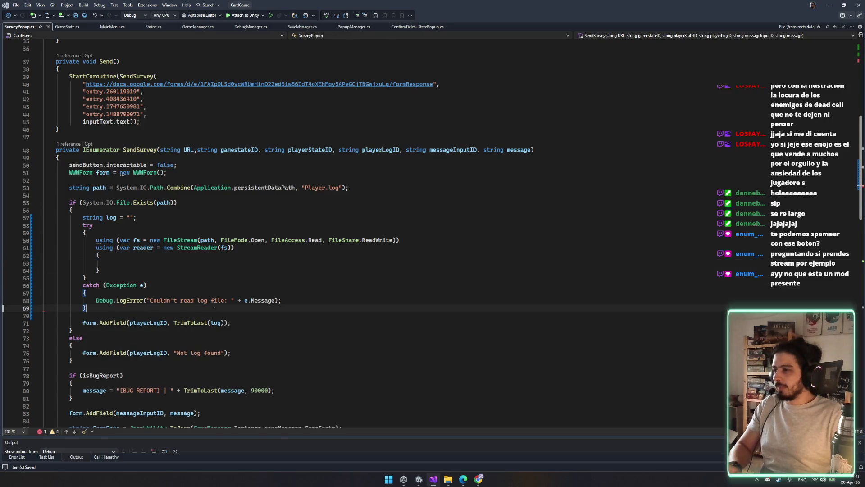
{"action": "left_click", "coordinate": [130, 263]}
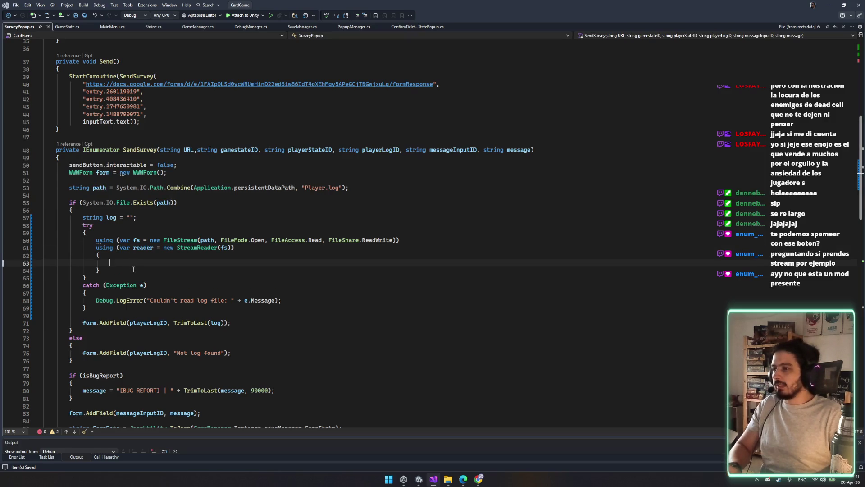
{"action": "type", "text": ";"}
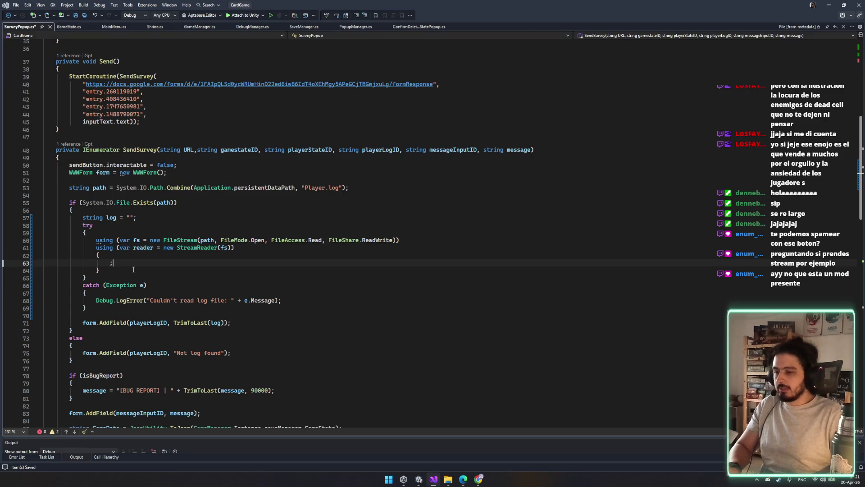
{"action": "key", "text": "BackSpace"}
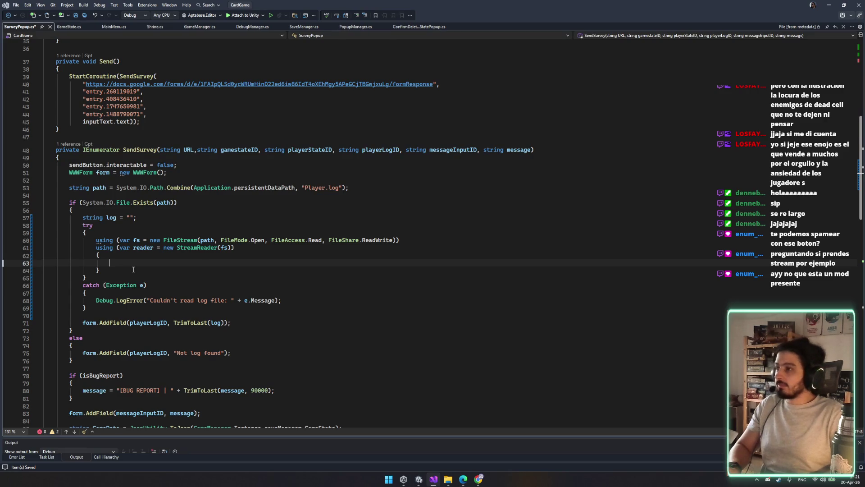
{"action": "type", "text": "l"}
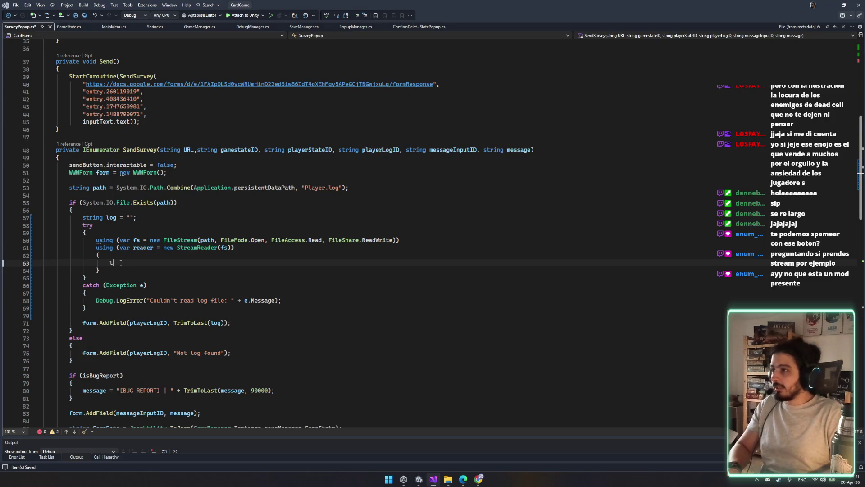
{"action": "type", "text": "og = reader"}
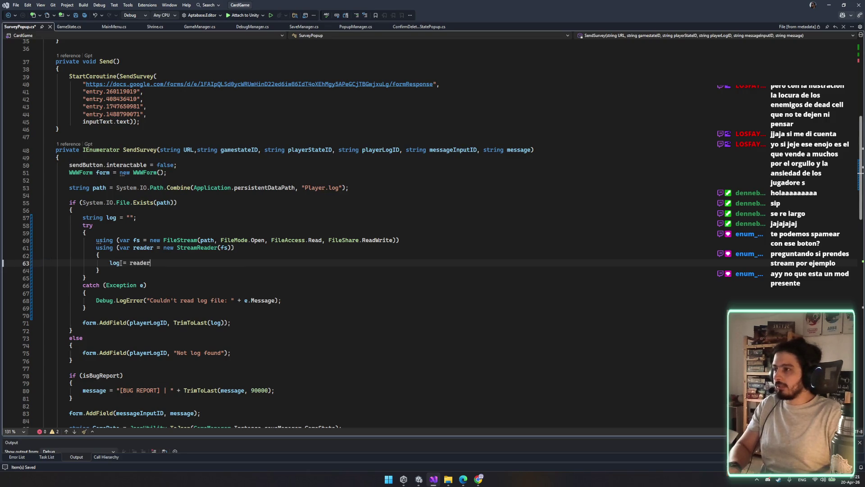
{"action": "type", "text": ".ReadToEnd()"}
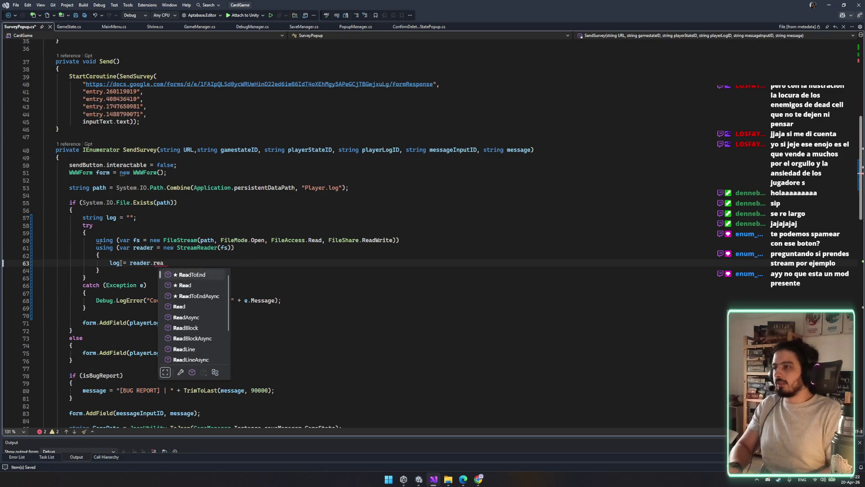
{"action": "type", "text": ";"}
{"action": "key", "text": "ctrl+s"}
Review the ReadToEnd line and the FileShare.ReadWrite option, then switch to the browser.
{"action": "left_click", "coordinate": [164, 262]}
{"action": "key", "text": "Up"}
{"action": "key", "text": "Up"}
{"action": "key", "text": "Up"}
{"action": "double_click", "coordinate": [384, 242]}
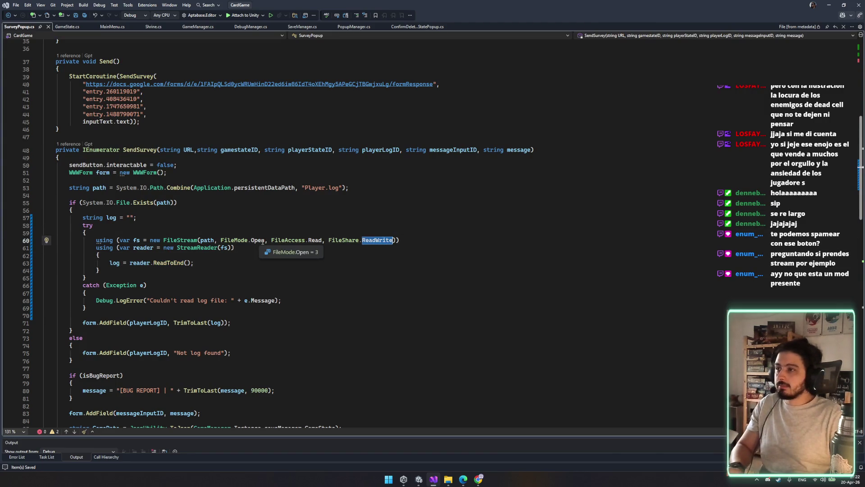
{"action": "left_click", "coordinate": [384, 263]}
{"action": "key", "text": "Down"}
{"action": "key", "text": "Down"}
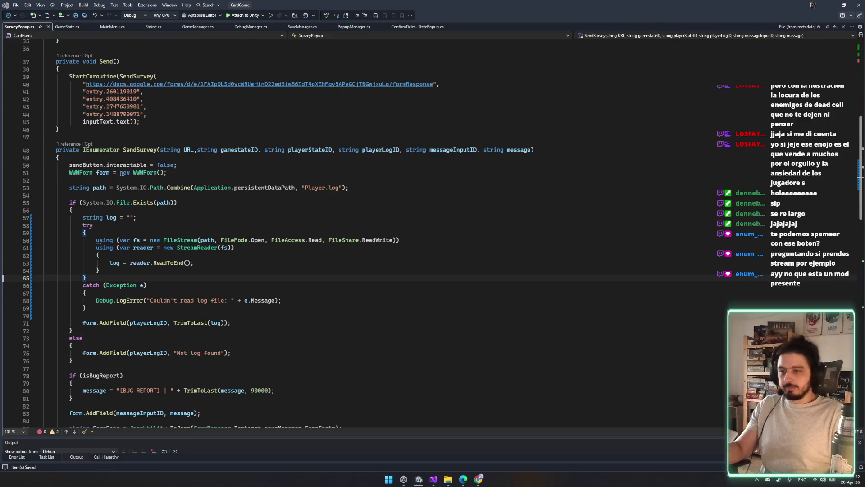
{"action": "key", "text": "alt+Tab"}
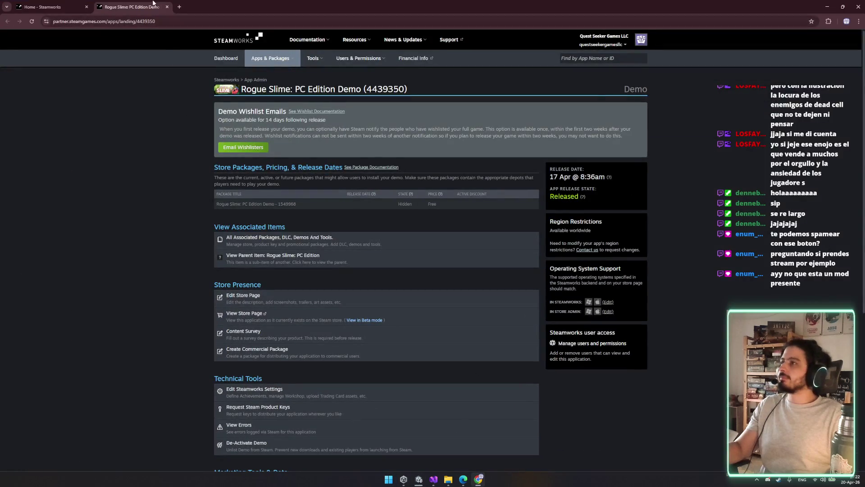
Close the Rogue Slime demo admin tab, the browser and both File Explorer windows.
{"action": "middle_click", "coordinate": [153, 3]}
{"action": "middle_click", "coordinate": [29, 3]}
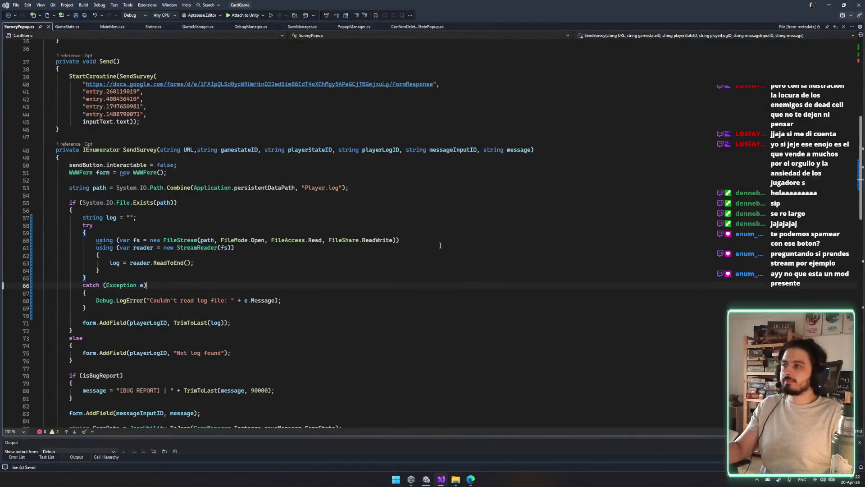
{"action": "left_click", "coordinate": [430, 480]}
{"action": "left_click", "coordinate": [716, 140]}
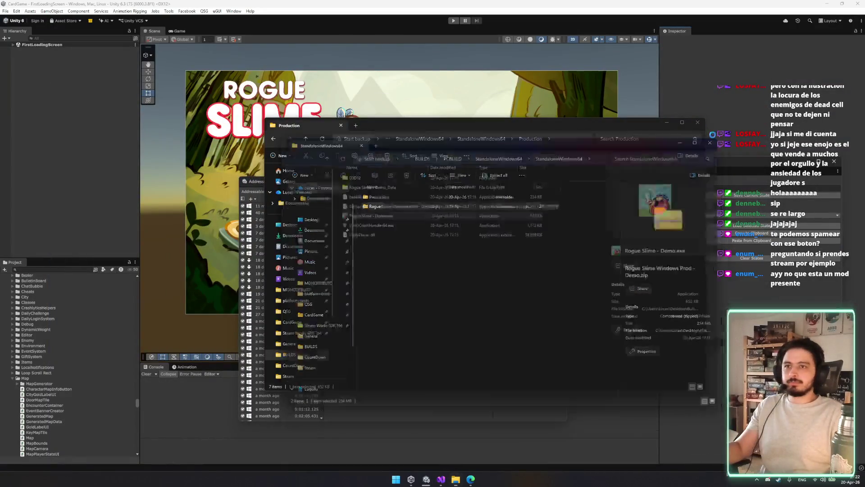
{"action": "left_click", "coordinate": [698, 123]}
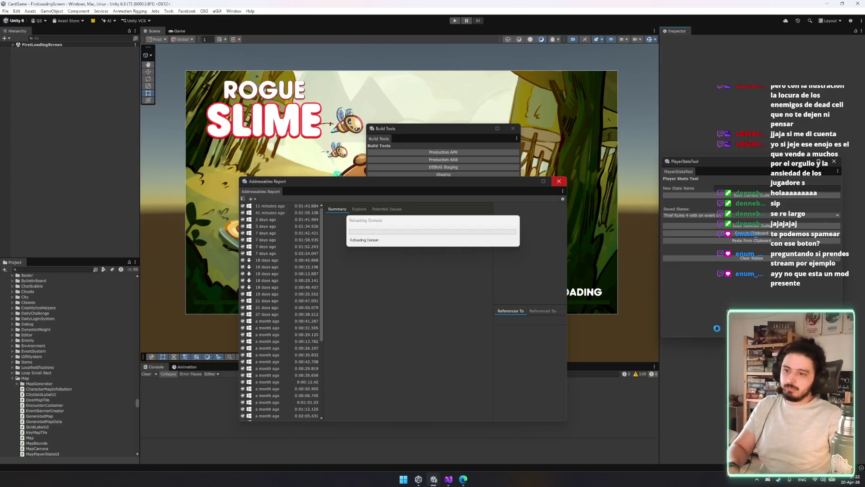
Open then close the Steam store window, and minimize the Steam friends list.
{"action": "right_click", "coordinate": [778, 480]}
{"action": "left_click", "coordinate": [785, 485]}
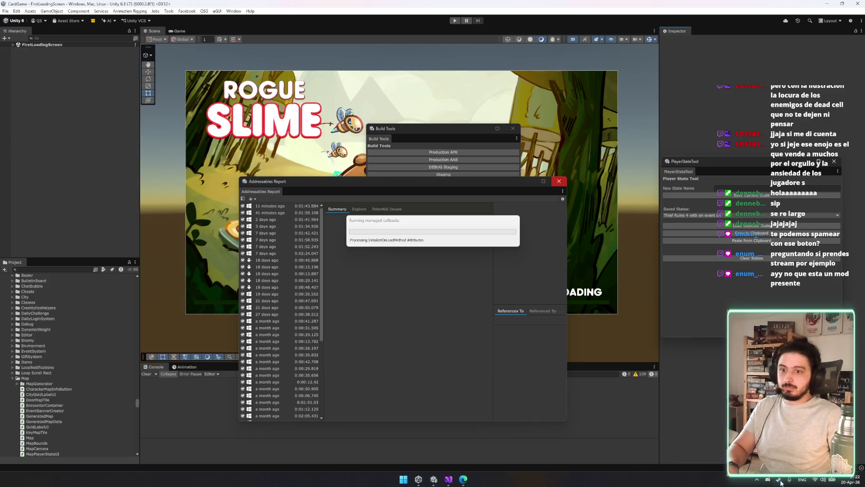
{"action": "left_click", "coordinate": [782, 482]}
{"action": "key", "text": "alt+F4"}
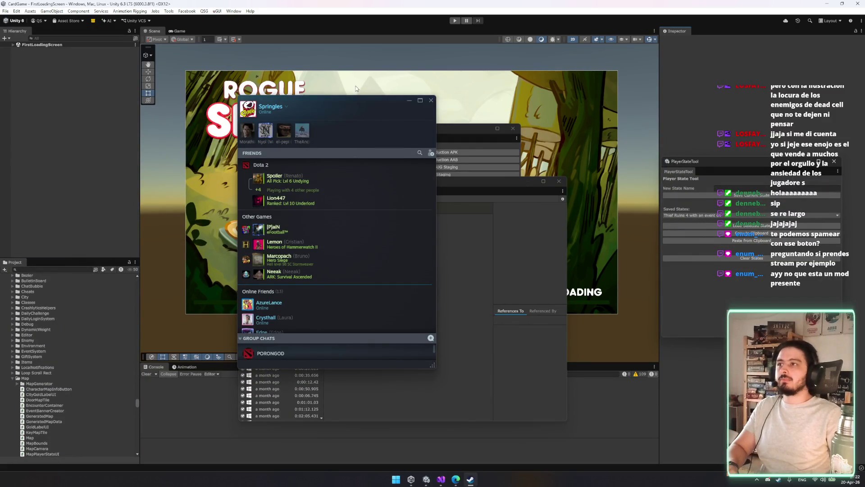
{"action": "left_click_drag", "start_coordinate": [376, 105], "coordinate": [504, 136]}
{"action": "left_click", "coordinate": [470, 481]}
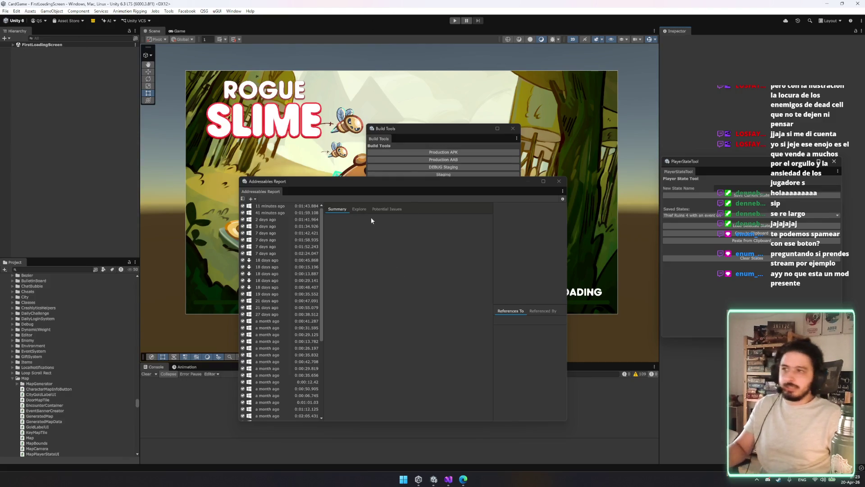
Bring SurveyPopup.cs back up in the code editor.
{"action": "left_click", "coordinate": [448, 479]}
{"action": "left_click", "coordinate": [446, 480]}
{"action": "left_click", "coordinate": [447, 479]}
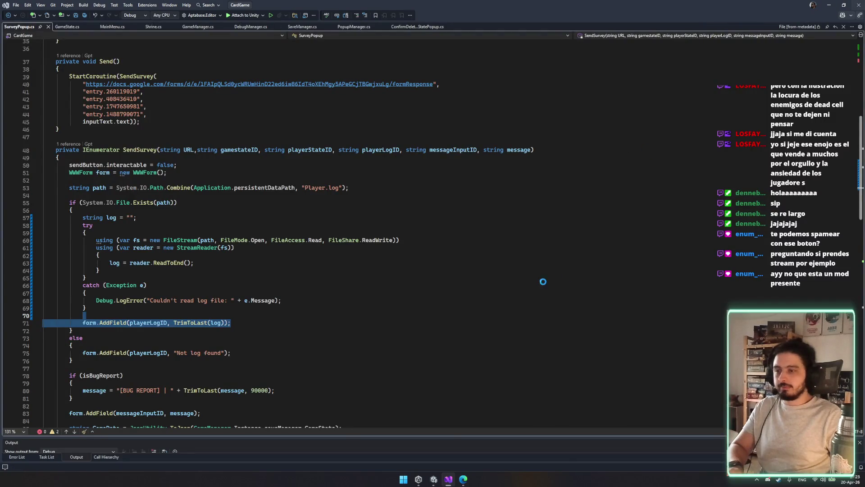
Force-quit the Unity Editor process from Task Manager.
{"action": "left_click", "coordinate": [434, 479]}
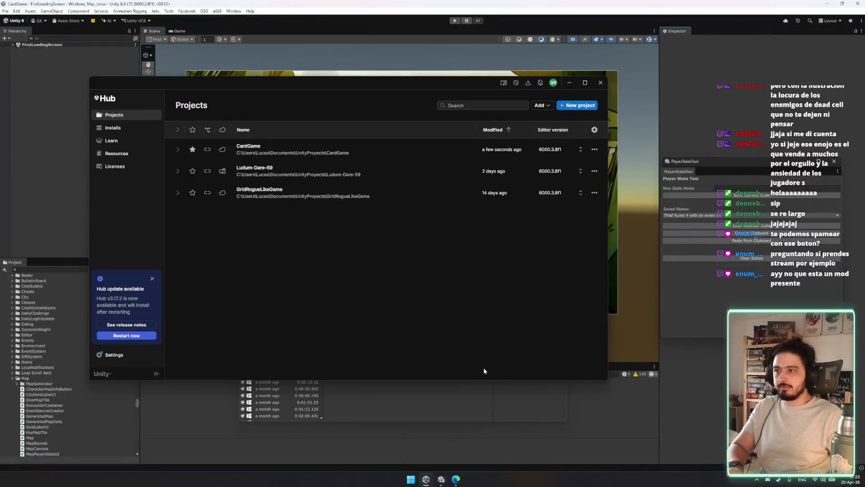
{"action": "left_click", "coordinate": [600, 83]}
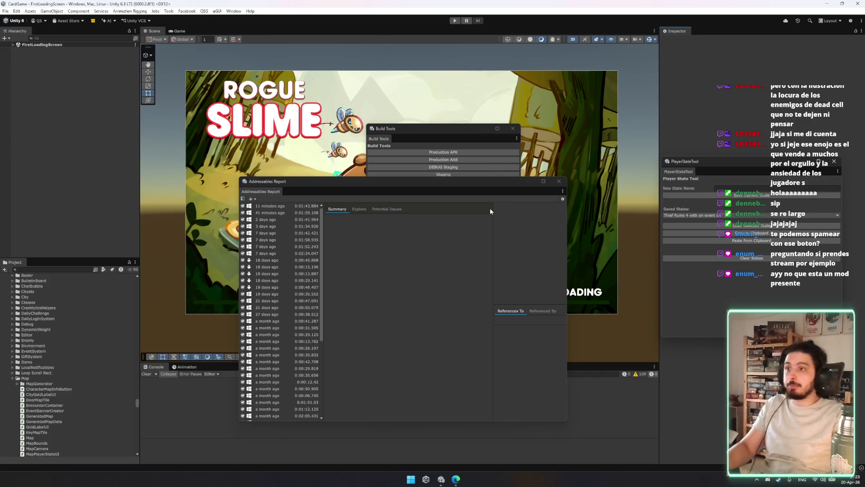
{"action": "key", "text": "ctrl+shift+Escape"}
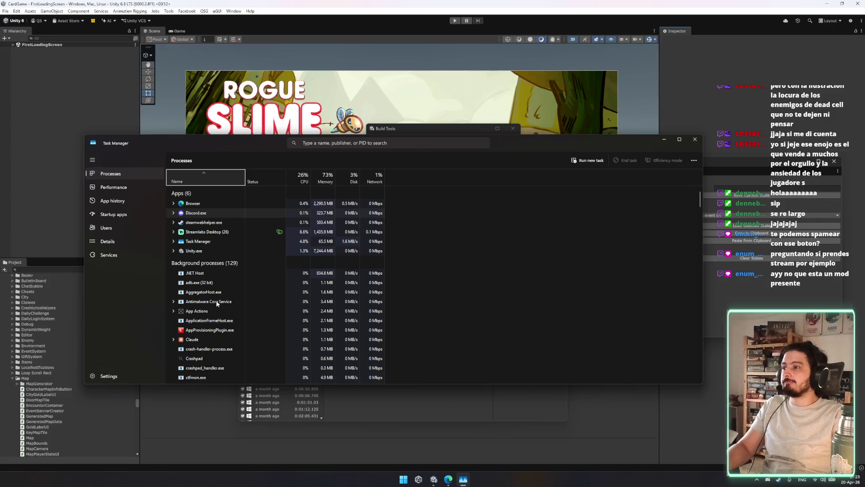
{"action": "left_click", "coordinate": [198, 251]}
{"action": "left_click", "coordinate": [626, 161]}
{"action": "left_click", "coordinate": [695, 139]}
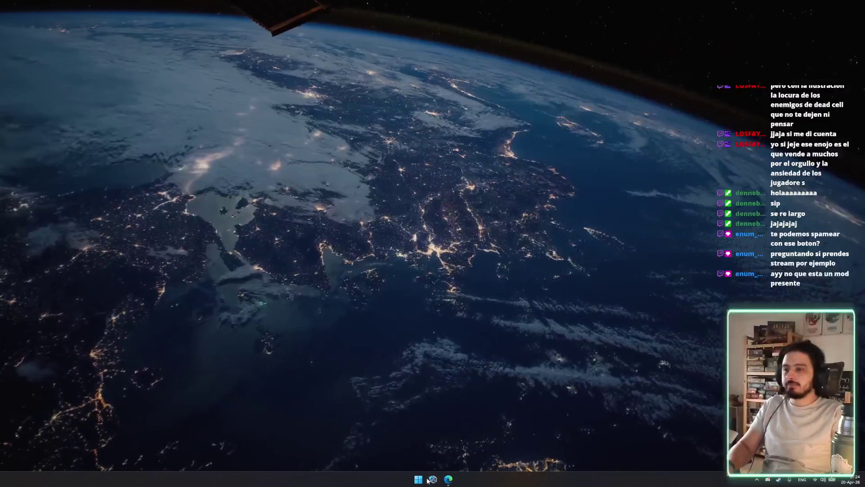
Launch the CardGame project from Unity Hub and centre the loading splash.
{"action": "left_click", "coordinate": [430, 479]}
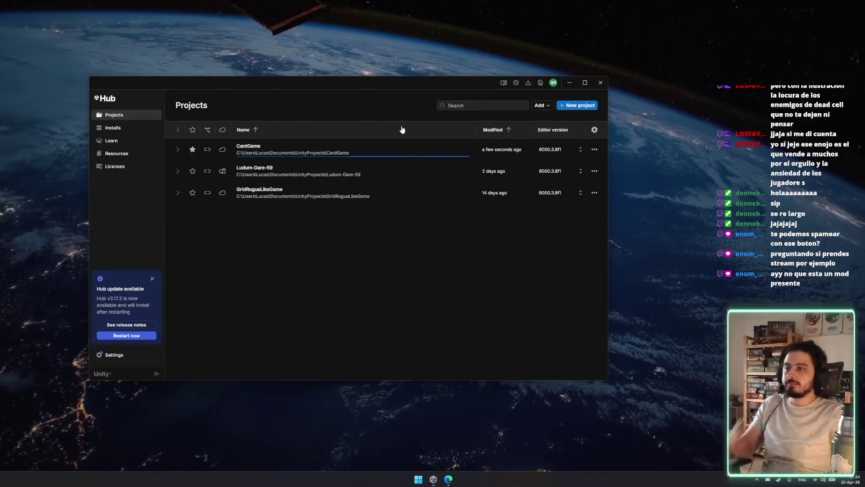
{"action": "left_click", "coordinate": [463, 265]}
{"action": "mouse_move", "coordinate": [399, 84]}
{"action": "left_mouse_down"}
{"action": "mouse_move", "coordinate": [433, 313]}
{"action": "mouse_move", "coordinate": [355, 364]}
{"action": "mouse_move", "coordinate": [357, 6]}
{"action": "left_mouse_up"}
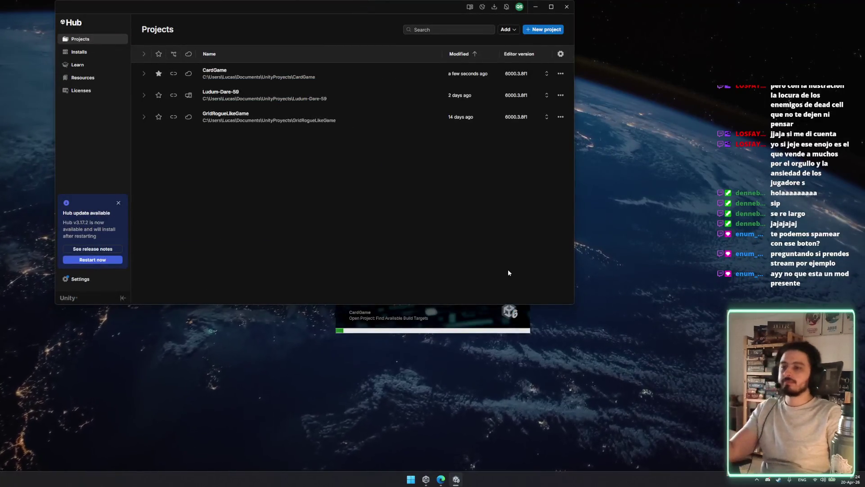
{"action": "left_click", "coordinate": [567, 7]}
{"action": "mouse_move", "coordinate": [418, 169]}
{"action": "left_mouse_down"}
{"action": "mouse_move", "coordinate": [279, 199]}
{"action": "mouse_move", "coordinate": [453, 182]}
{"action": "left_mouse_up"}
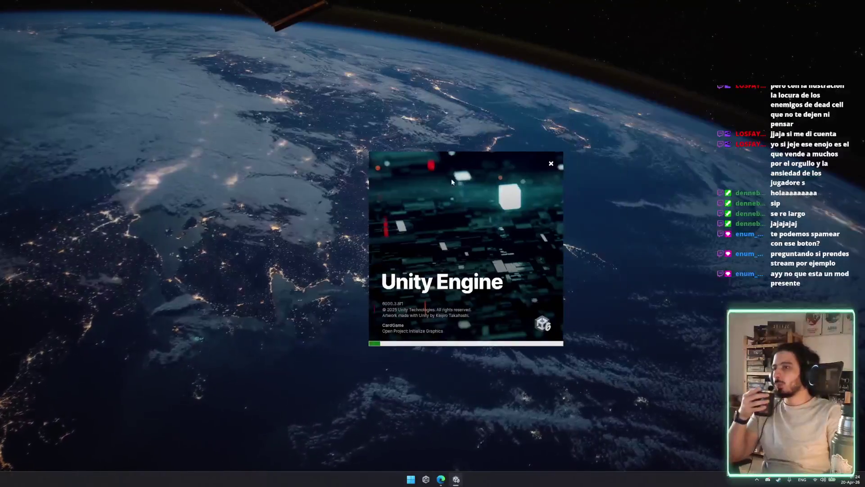
Move the Unity loading splash to the left while CardGame finishes loading.
{"action": "mouse_move", "coordinate": [484, 257]}
{"action": "left_mouse_down"}
{"action": "mouse_move", "coordinate": [689, 216]}
{"action": "mouse_move", "coordinate": [566, 135]}
{"action": "mouse_move", "coordinate": [237, 246]}
{"action": "mouse_move", "coordinate": [163, 169]}
{"action": "mouse_move", "coordinate": [135, 212]}
{"action": "left_mouse_up"}
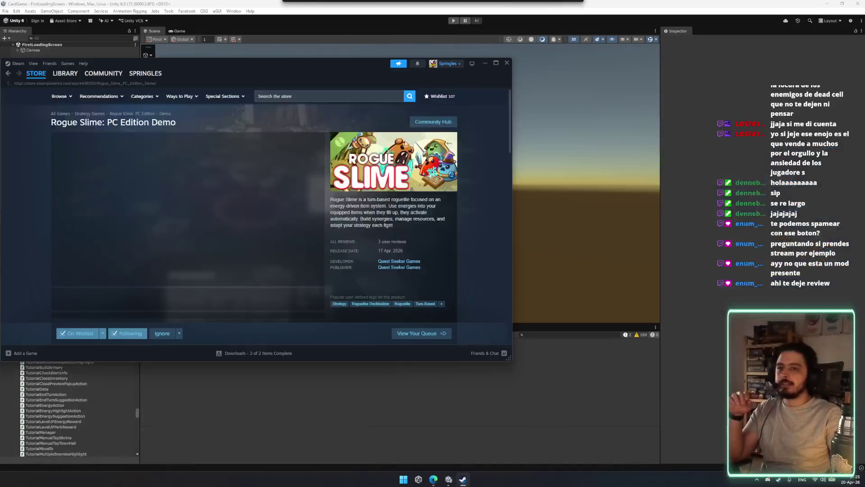
Remove the language filter to read all 3 demo reviews, then close the Steam window.
{"action": "left_click", "coordinate": [397, 232]}
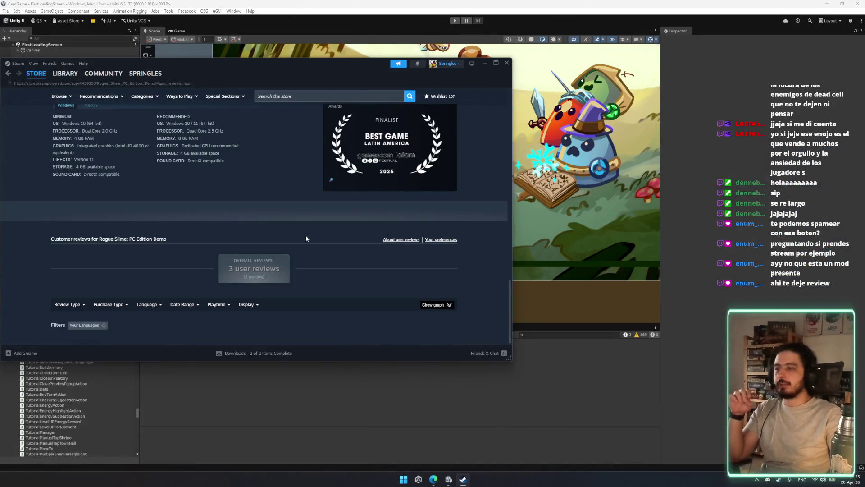
{"action": "scroll", "coordinate": [344, 257], "scroll_direction": "up", "scroll_amount": 5}
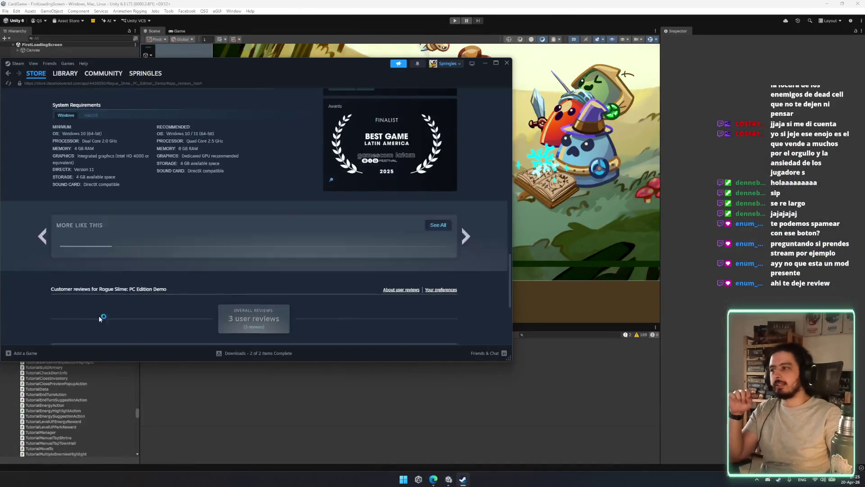
{"action": "scroll", "coordinate": [202, 271], "scroll_direction": "down", "scroll_amount": 5}
{"action": "scroll", "coordinate": [113, 271], "scroll_direction": "down", "scroll_amount": 2}
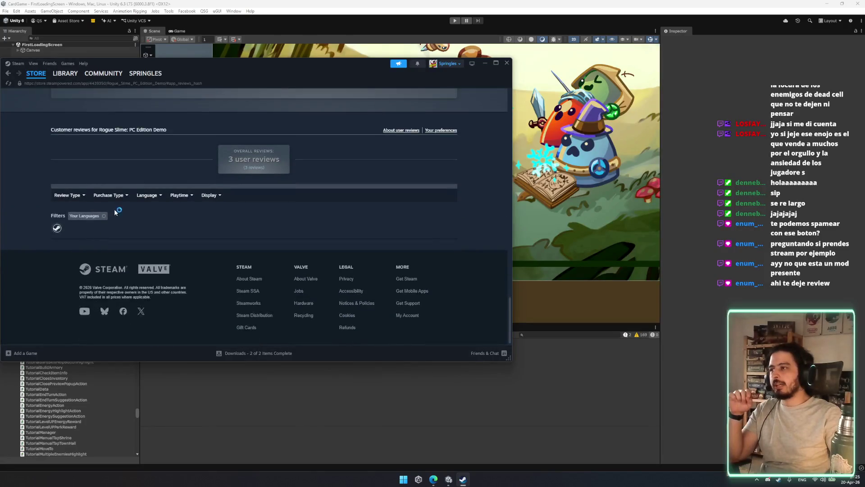
{"action": "left_click", "coordinate": [104, 217]}
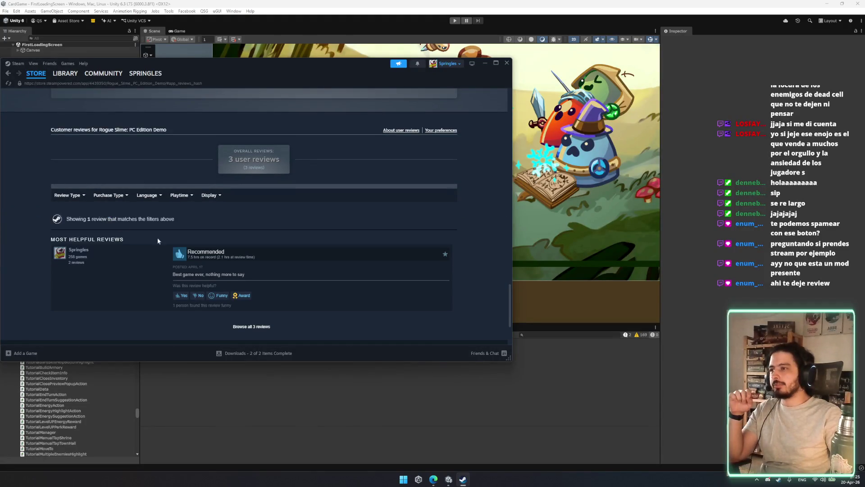
{"action": "scroll", "coordinate": [198, 231], "scroll_direction": "down", "scroll_amount": 2}
{"action": "scroll", "coordinate": [201, 232], "scroll_direction": "down", "scroll_amount": 5}
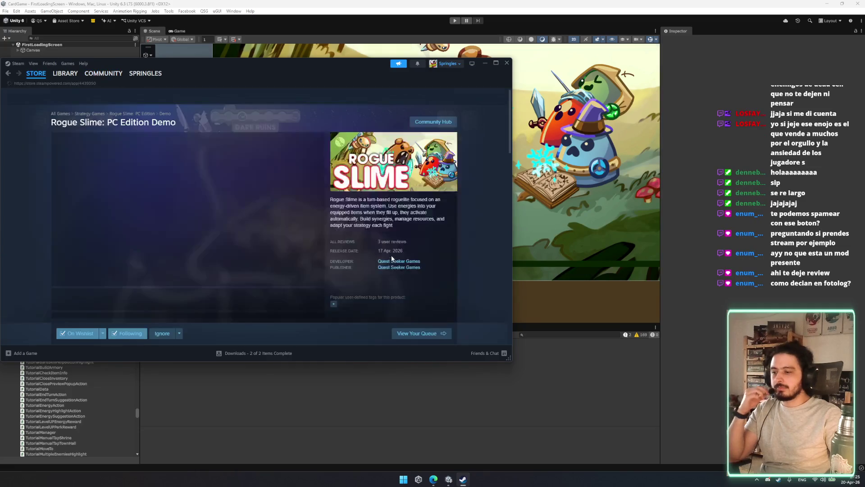
{"action": "left_click", "coordinate": [505, 64]}
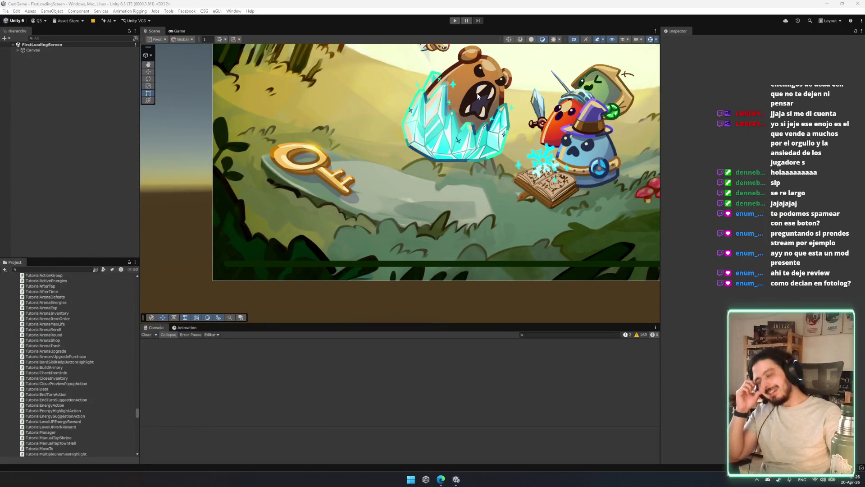
Switch to the rect transform tool, then open the game's Settings and go to the Misc tab.
{"action": "scroll", "coordinate": [326, 219], "scroll_direction": "down", "scroll_amount": 5}
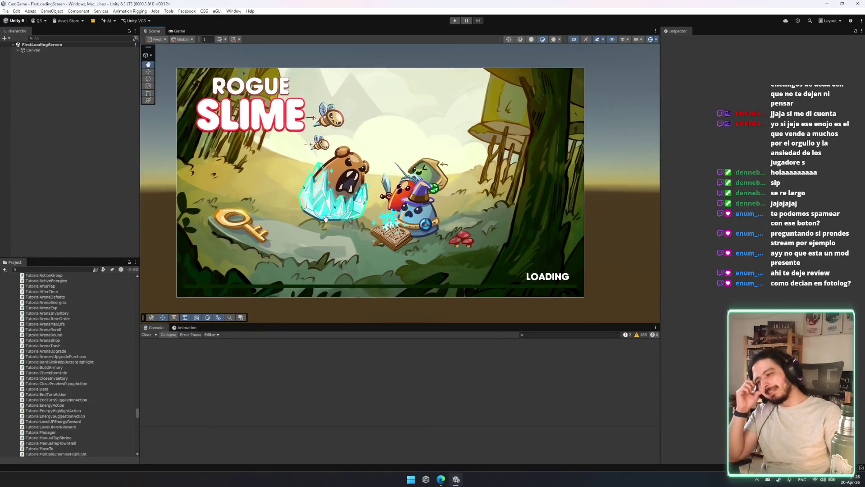
{"action": "scroll", "coordinate": [326, 219], "scroll_direction": "down", "scroll_amount": 2}
{"action": "key", "text": "t"}
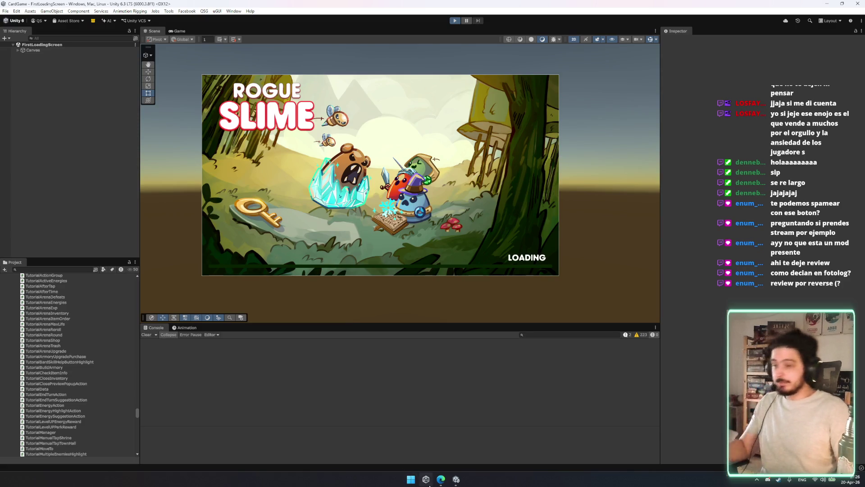
{"action": "mouse_move", "coordinate": [463, 479]}
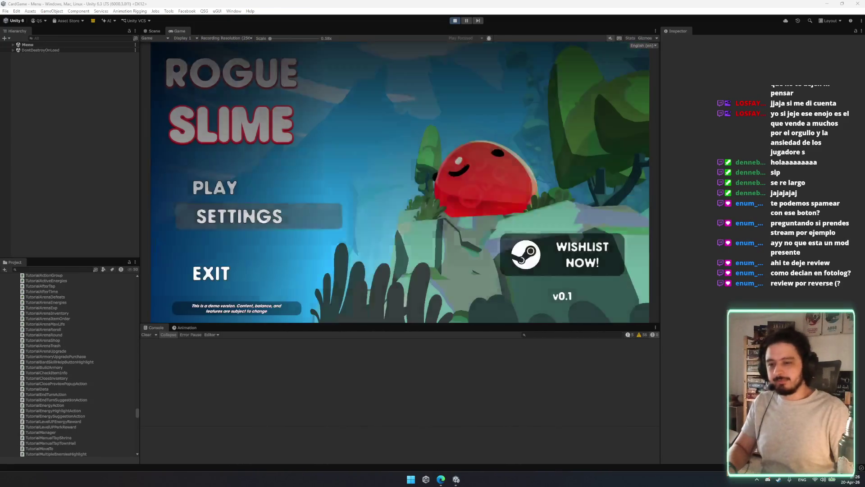
{"action": "left_click", "coordinate": [280, 219]}
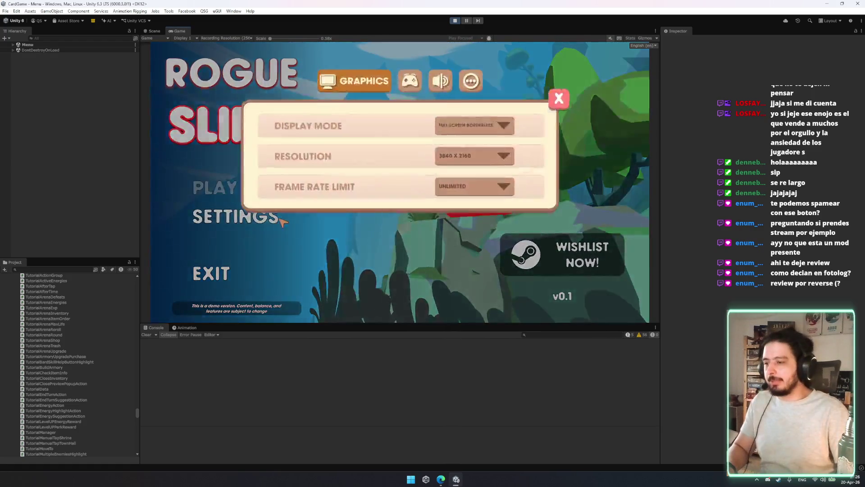
{"action": "left_click", "coordinate": [410, 82]}
{"action": "left_click", "coordinate": [439, 83]}
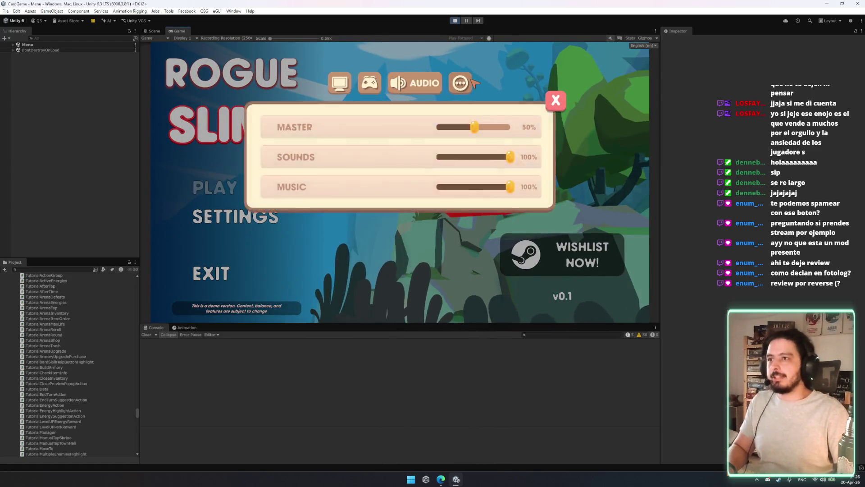
{"action": "left_click", "coordinate": [456, 83]}
Submit a bug report with description 'asdfgag asgasd', then switch to the feedback spreadsheet.
{"action": "left_click", "coordinate": [474, 186]}
{"action": "left_click", "coordinate": [405, 194]}
{"action": "type", "text": "asdfgag asgasd"}
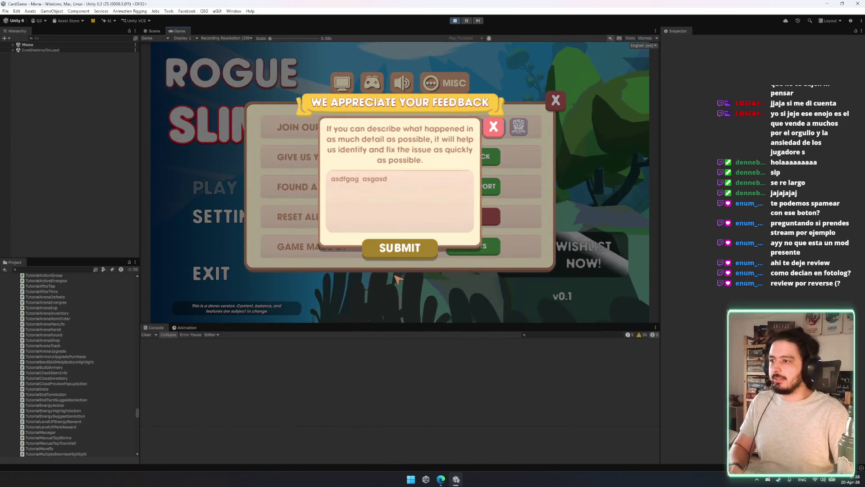
{"action": "key", "text": "Escape"}
{"action": "key", "text": "Escape"}
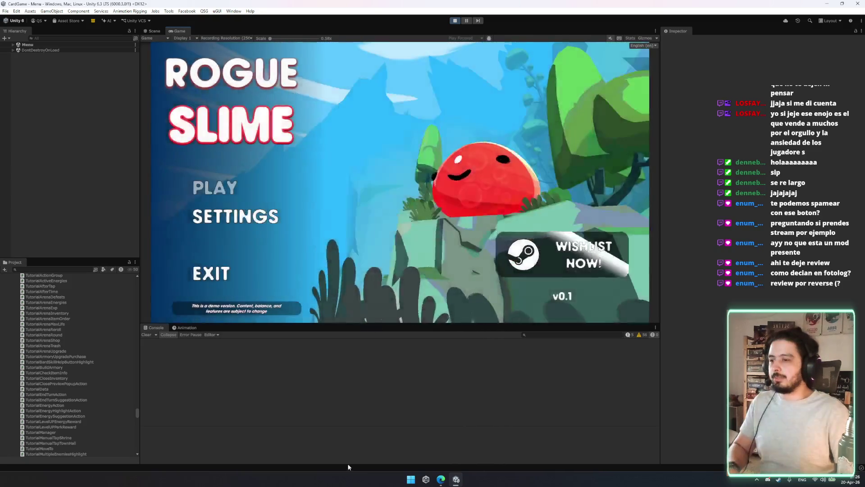
{"action": "key", "text": "alt+Tab"}
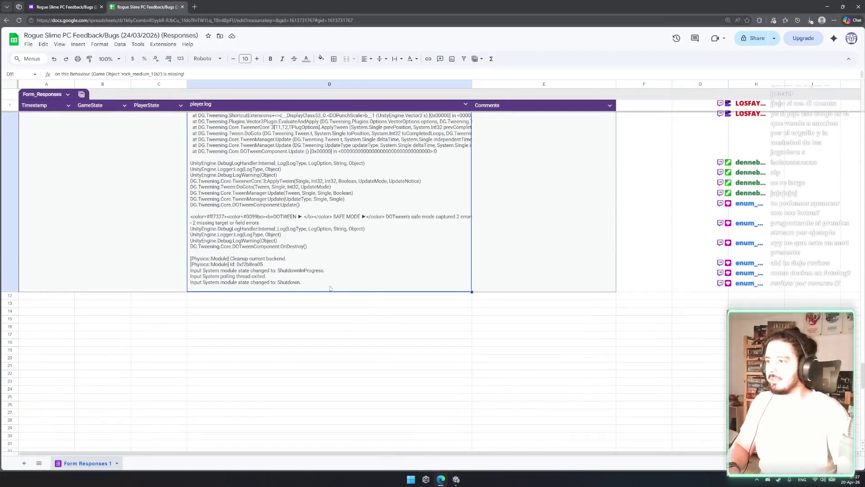
{"action": "left_click", "coordinate": [440, 305]}
{"action": "left_click", "coordinate": [536, 284]}
{"action": "left_click", "coordinate": [249, 279]}
{"action": "left_click", "coordinate": [574, 289]}
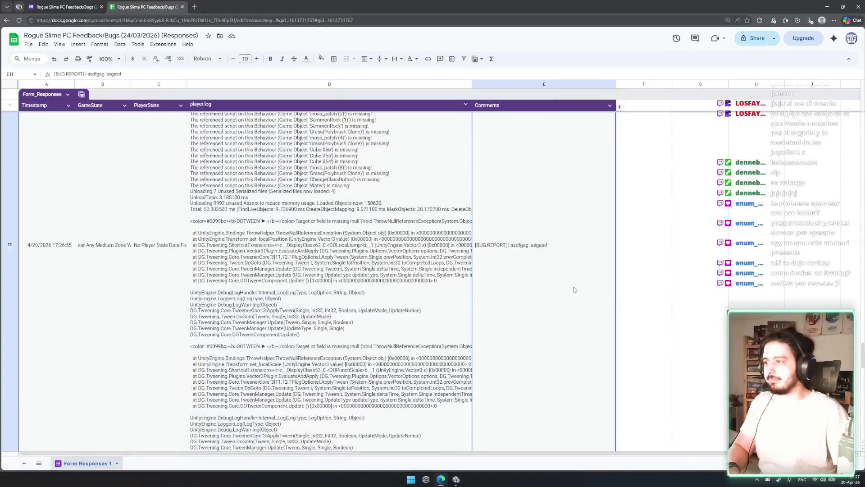
{"action": "left_click", "coordinate": [166, 225]}
{"action": "scroll", "coordinate": [297, 244], "scroll_direction": "up", "scroll_amount": 10}
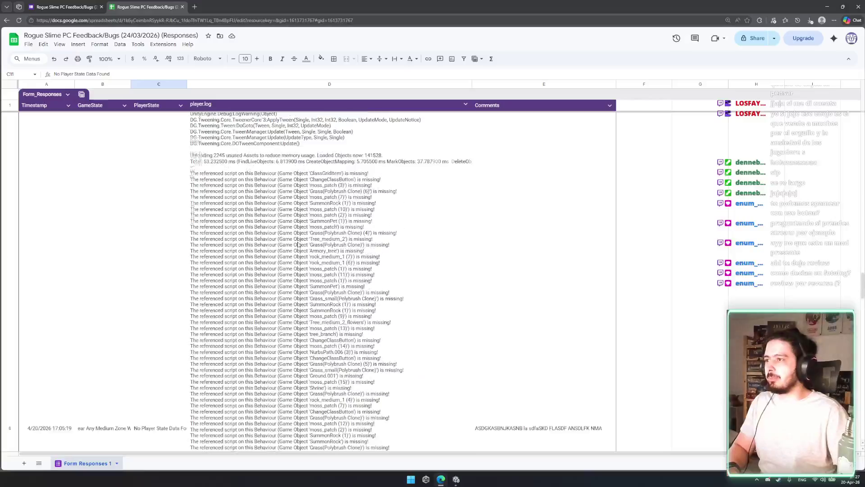
{"action": "scroll", "coordinate": [298, 243], "scroll_direction": "up", "scroll_amount": 10}
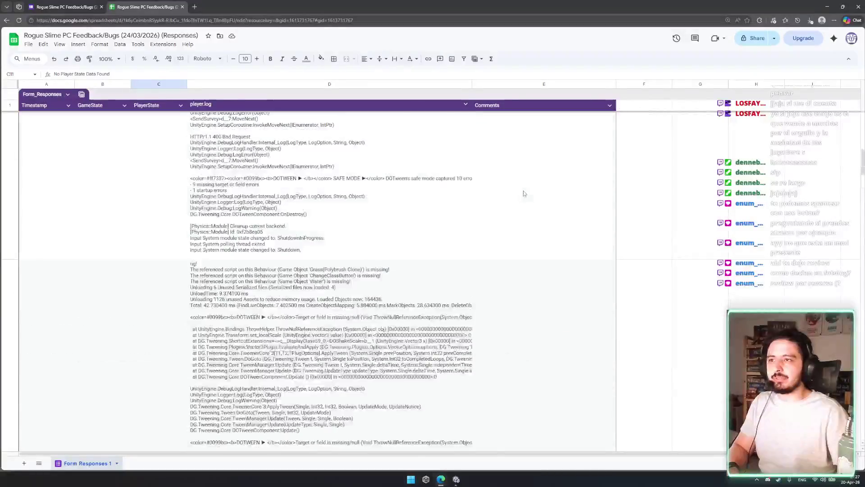
{"action": "scroll", "coordinate": [361, 129], "scroll_direction": "up", "scroll_amount": 5}
{"action": "left_click", "coordinate": [466, 104]}
Make column D (player.log) a Text column and set its text wrapping to Clip.
{"action": "mouse_move", "coordinate": [507, 121]}
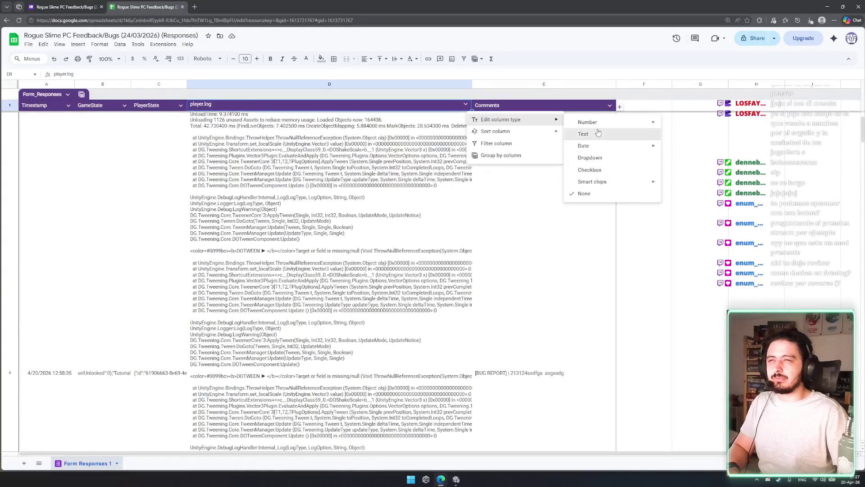
{"action": "left_click", "coordinate": [567, 132]}
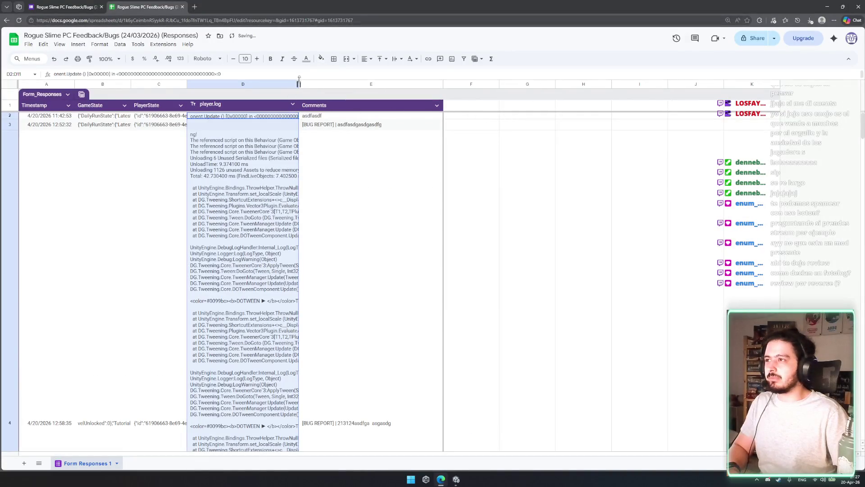
{"action": "left_click", "coordinate": [396, 58]}
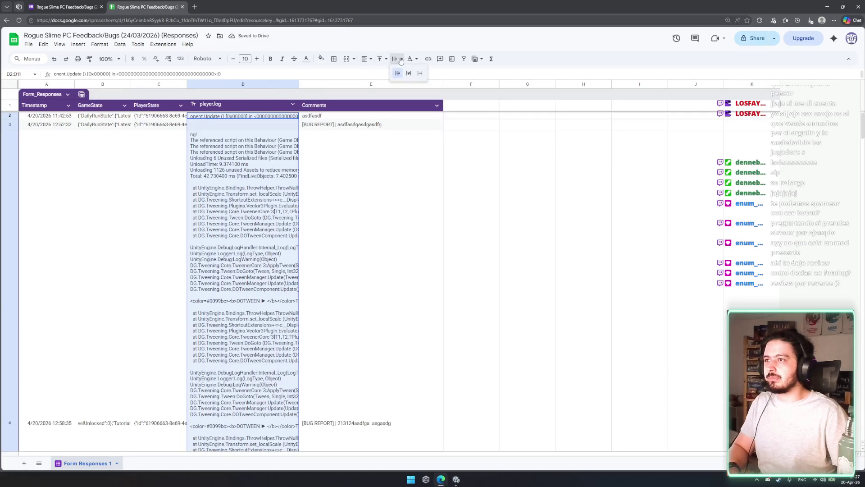
{"action": "left_click", "coordinate": [409, 73]}
{"action": "left_click", "coordinate": [397, 59]}
{"action": "left_click", "coordinate": [420, 73]}
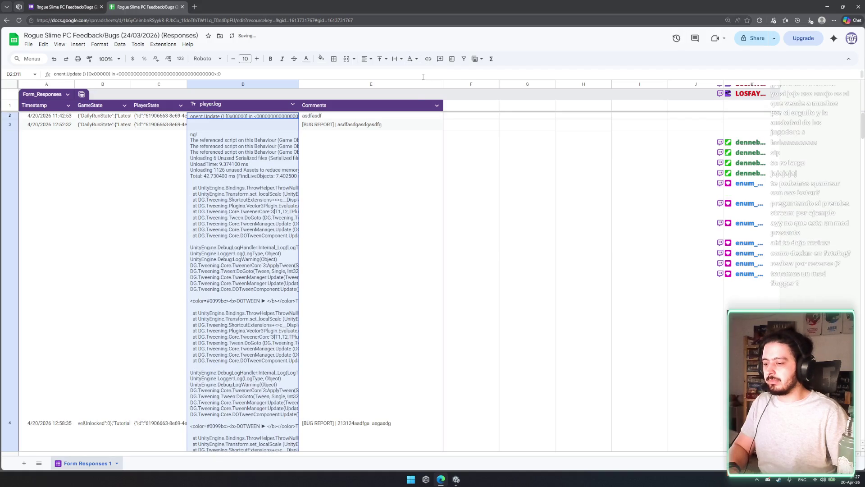
{"action": "left_click", "coordinate": [245, 135]}
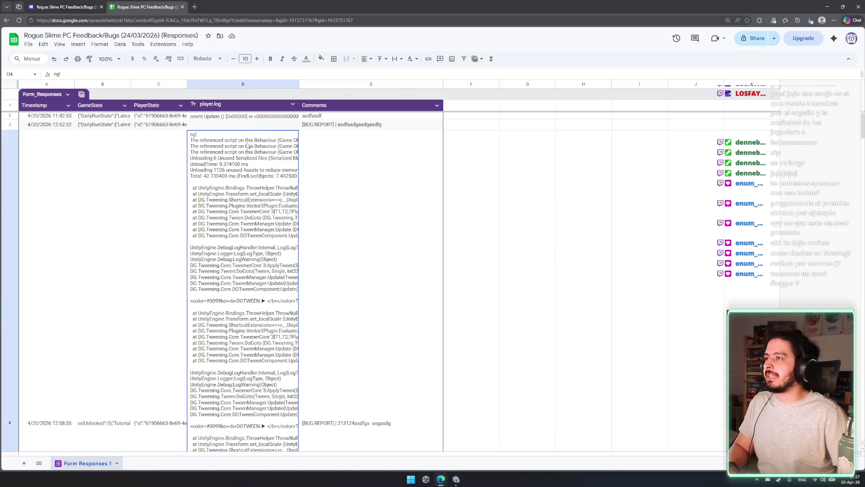
{"action": "key", "text": "Right"}
{"action": "key", "text": "Right"}
{"action": "key", "text": "Right"}
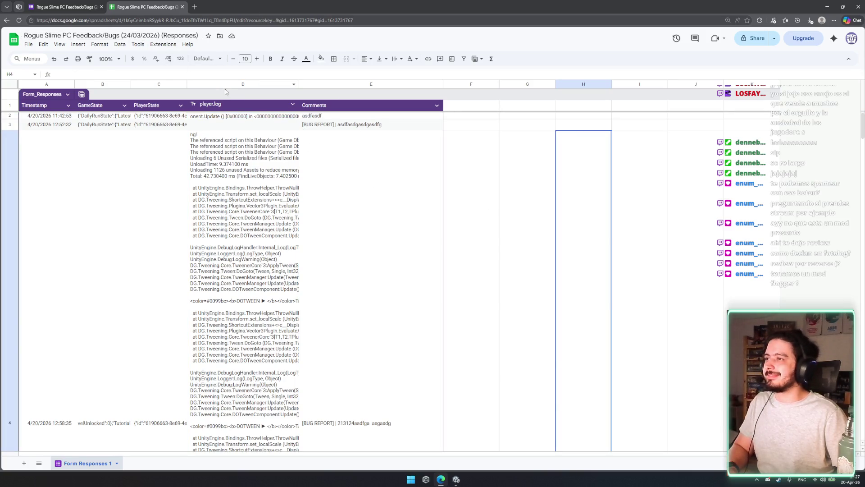
Remove the Text type from the player.log column and inspect cell D4's full log text.
{"action": "left_click", "coordinate": [236, 85]}
{"action": "left_click", "coordinate": [293, 104]}
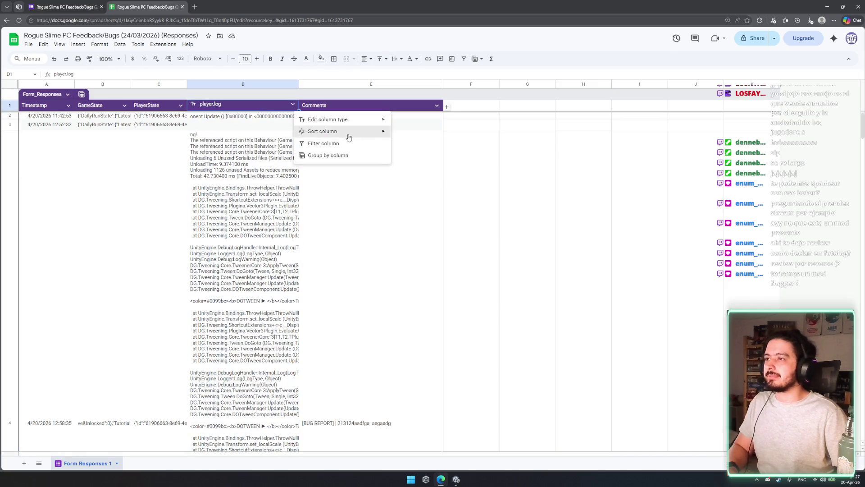
{"action": "left_click", "coordinate": [342, 144]}
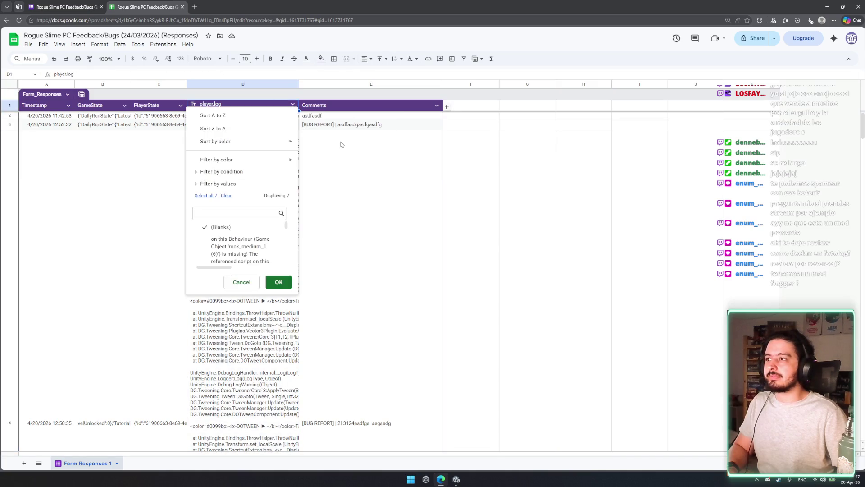
{"action": "left_click", "coordinate": [293, 105]}
{"action": "mouse_move", "coordinate": [342, 119]}
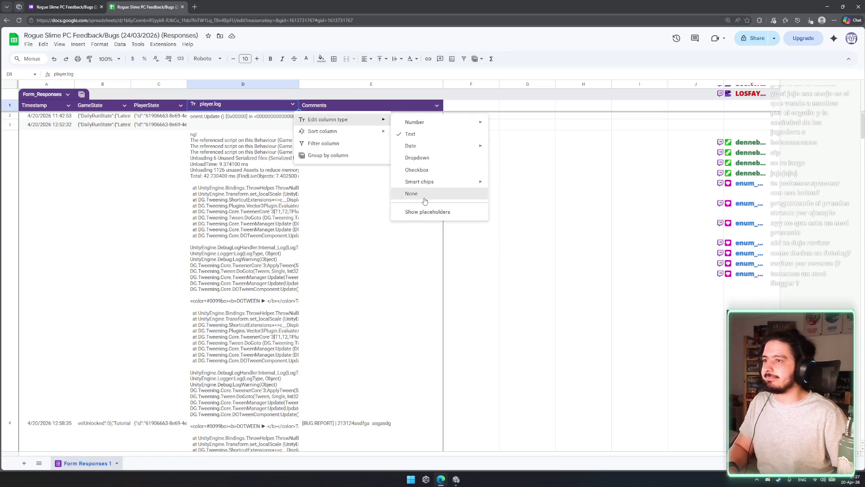
{"action": "left_click", "coordinate": [411, 193]}
{"action": "left_click", "coordinate": [249, 149]}
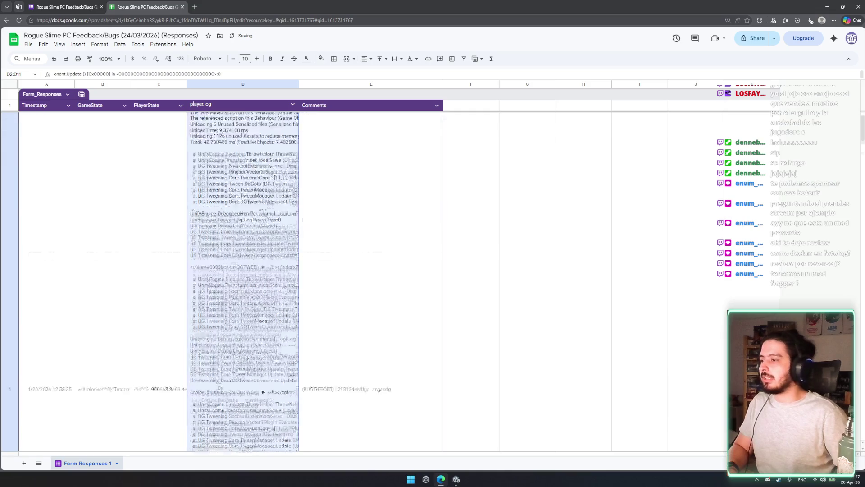
{"action": "double_click", "coordinate": [264, 291]}
{"action": "mouse_move", "coordinate": [404, 264]}
{"action": "left_mouse_down"}
{"action": "mouse_move", "coordinate": [397, 345]}
{"action": "mouse_move", "coordinate": [392, 272]}
{"action": "left_mouse_up"}
{"action": "left_click", "coordinate": [384, 302]}
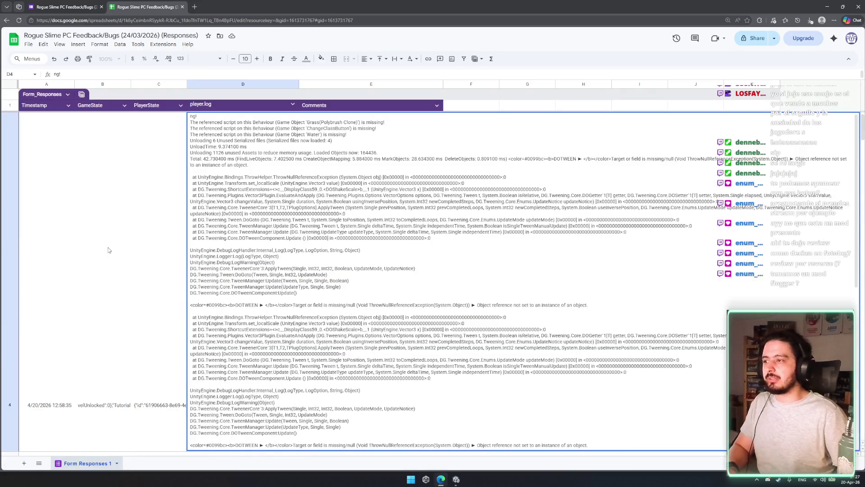
{"action": "key", "text": "Escape"}
{"action": "scroll", "coordinate": [271, 242], "scroll_direction": "up", "scroll_amount": 1}
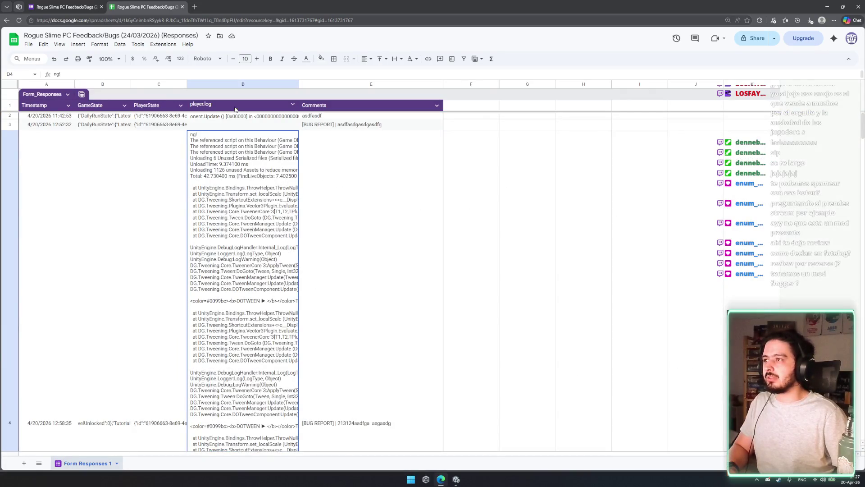
Try grouping rows by player.log and by Comments, undoing each grouping.
{"action": "left_click", "coordinate": [293, 104]}
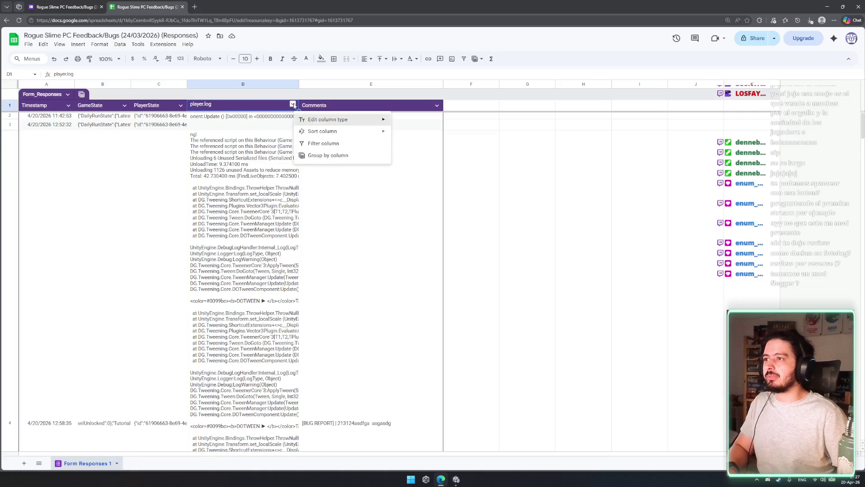
{"action": "left_click", "coordinate": [340, 154]}
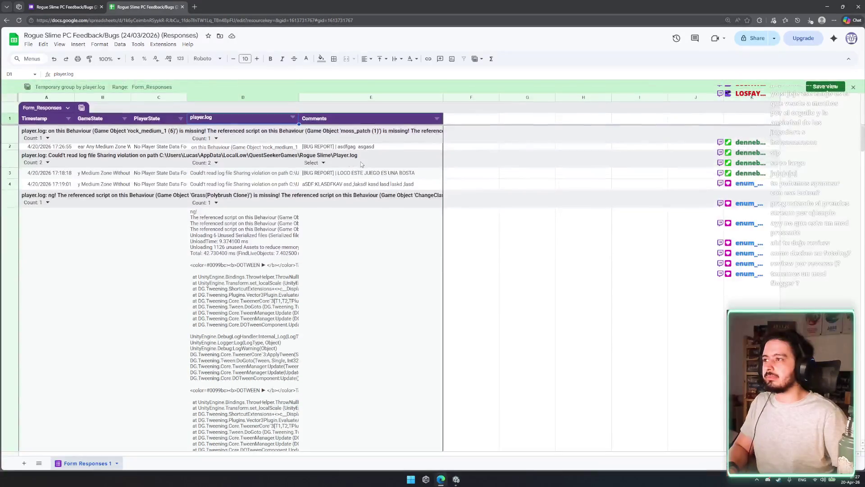
{"action": "key", "text": "ctrl+z"}
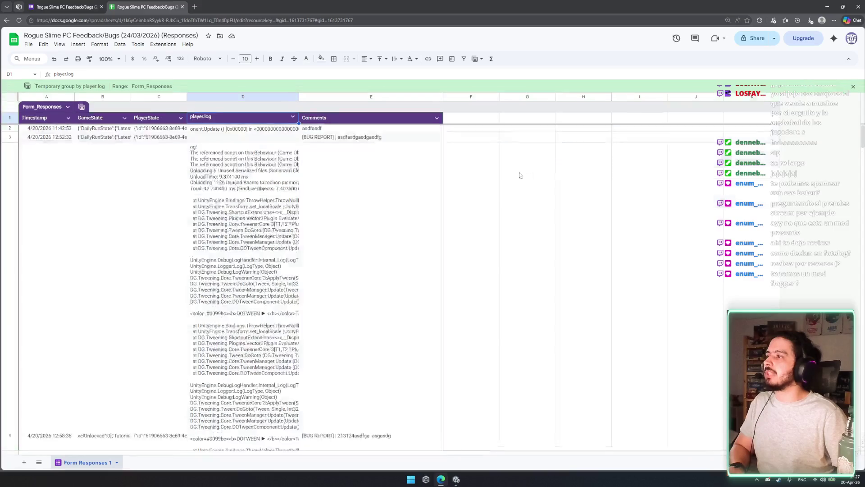
{"action": "left_click", "coordinate": [436, 105]}
{"action": "left_click", "coordinate": [480, 155]}
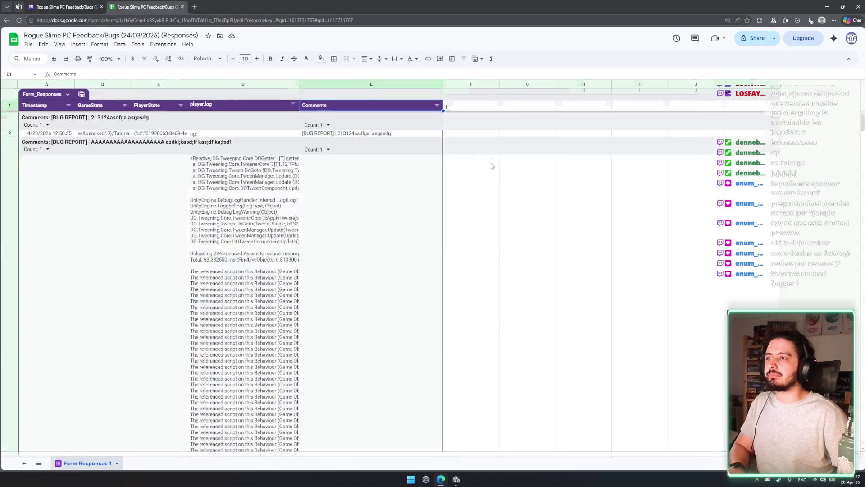
{"action": "key", "text": "ctrl+z"}
{"action": "left_click", "coordinate": [501, 199]}
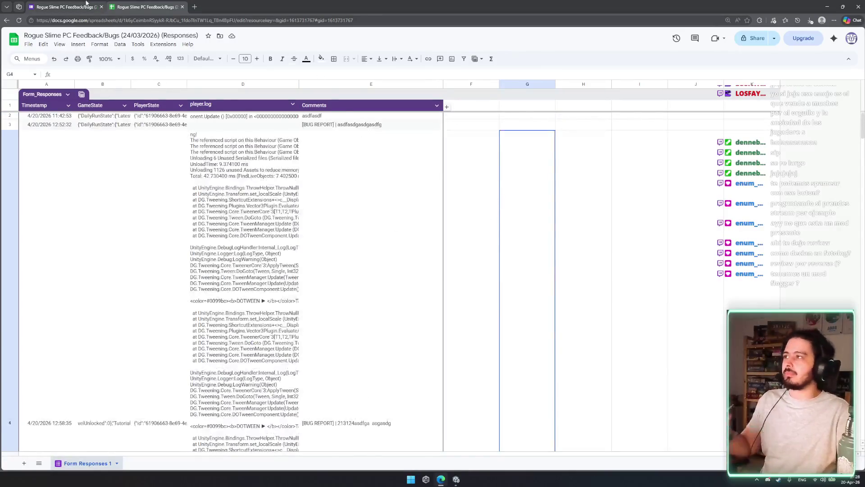
Review the feedback form's response summary, then return to the Unity editor.
{"action": "left_click", "coordinate": [67, 6]}
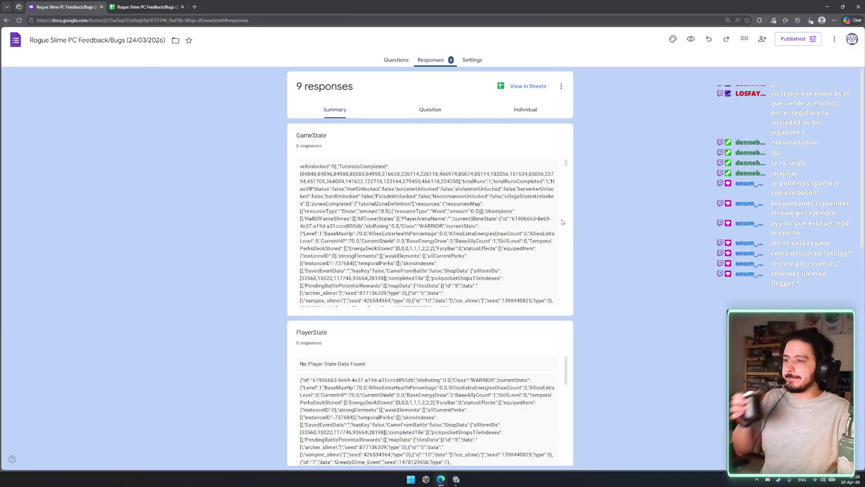
{"action": "scroll", "coordinate": [532, 298], "scroll_direction": "down", "scroll_amount": 10}
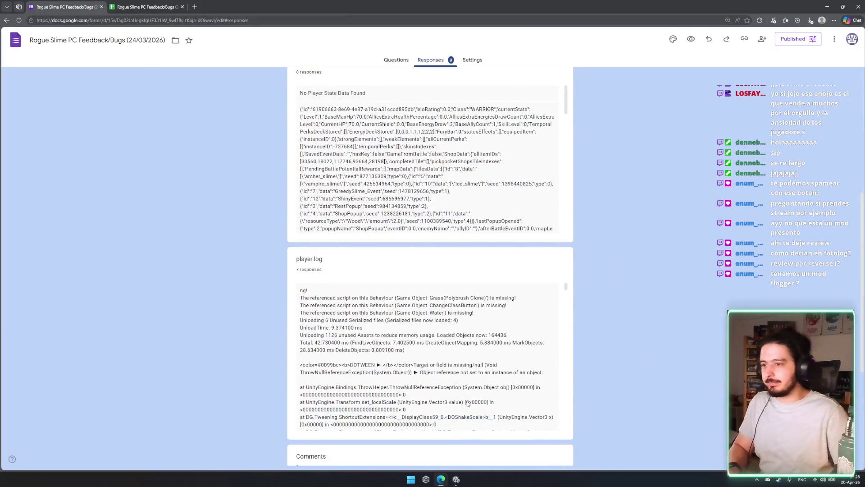
{"action": "left_click", "coordinate": [456, 480]}
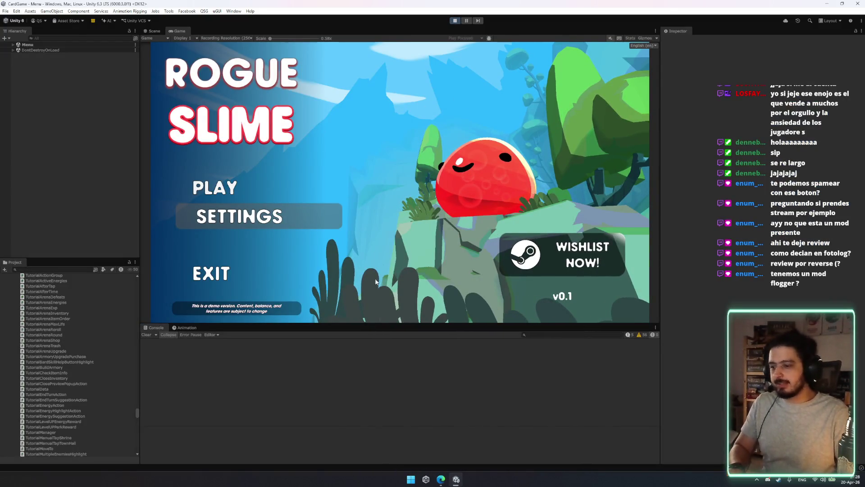
Exit play mode with Ctrl+P and open the QSG custom tools menu.
{"action": "key", "text": "ctrl+p"}
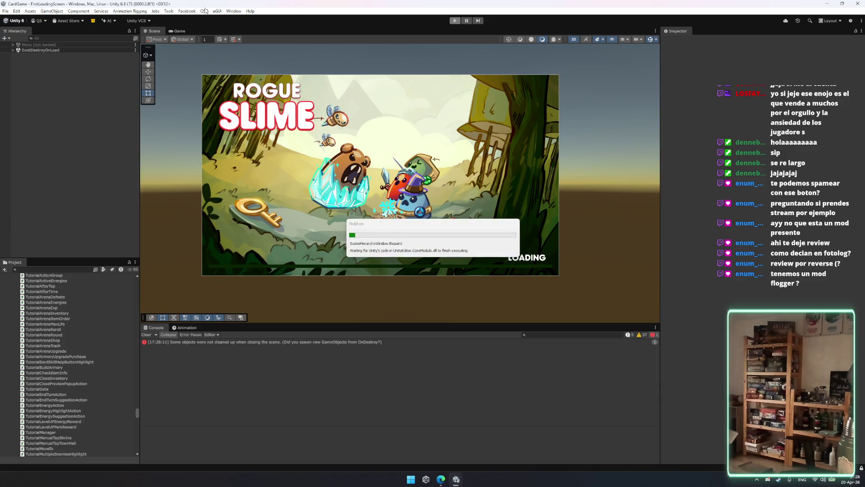
{"action": "left_click", "coordinate": [205, 10]}
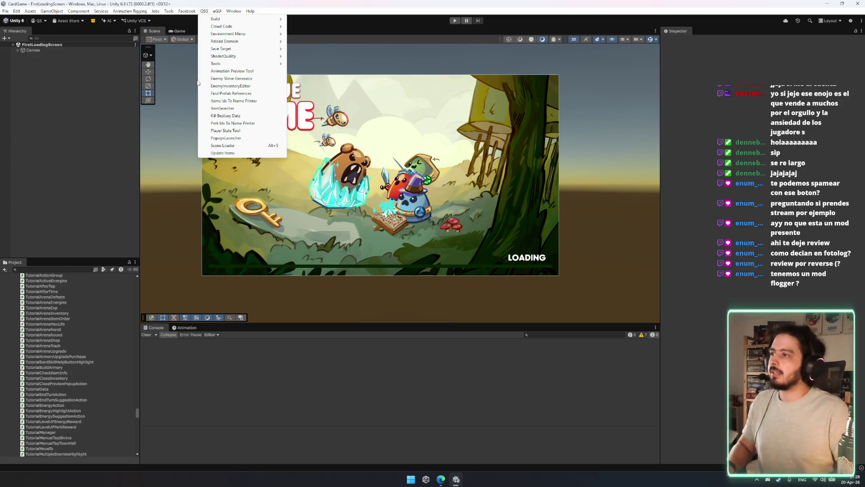
From QSG Build Tools Window, start a Steam / Windows - Production build into Desktop\BUILDS\PCBUILD.
{"action": "mouse_move", "coordinate": [270, 19]}
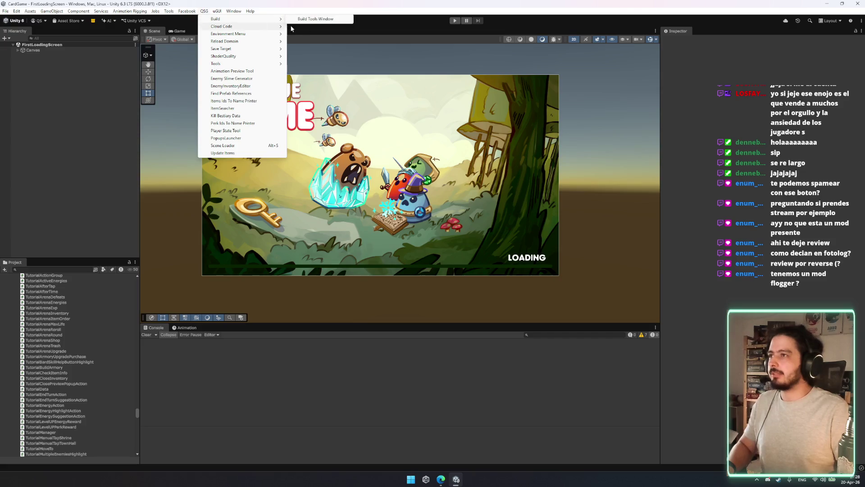
{"action": "left_click", "coordinate": [316, 19]}
{"action": "left_click", "coordinate": [441, 190]}
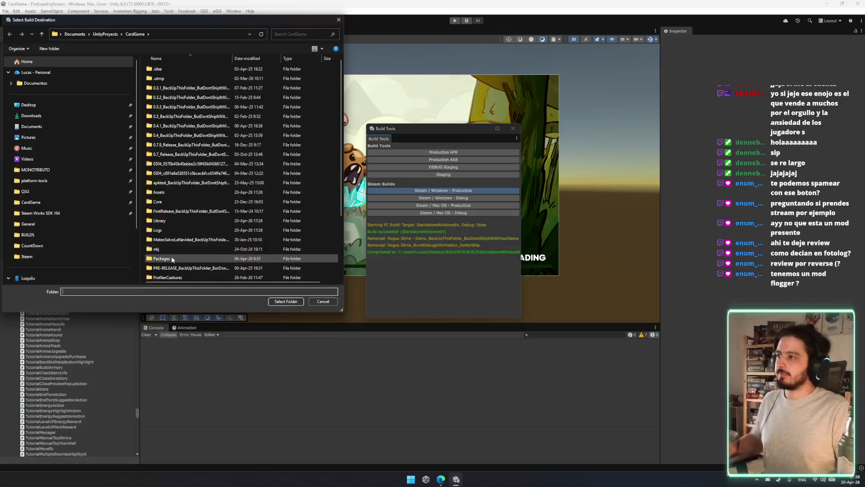
{"action": "left_click", "coordinate": [58, 234]}
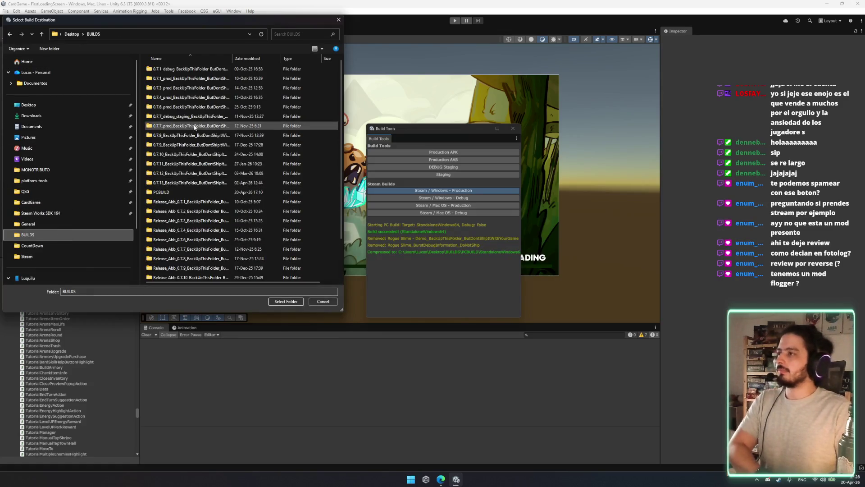
{"action": "double_click", "coordinate": [190, 192]}
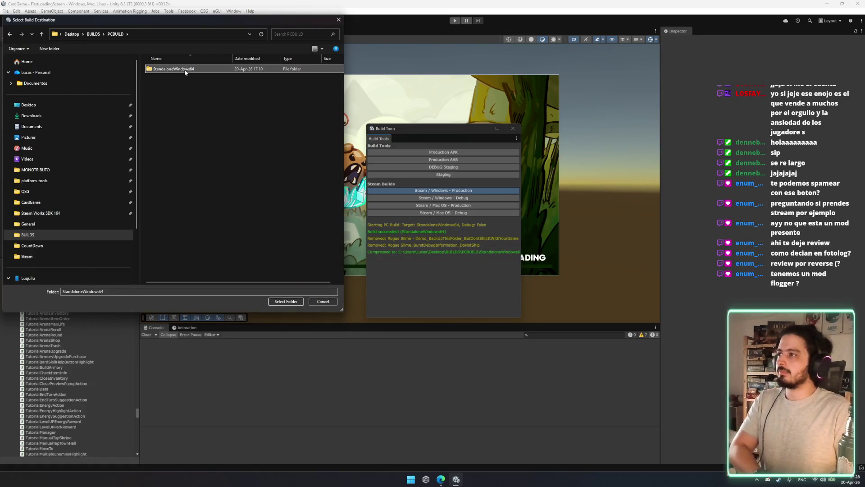
{"action": "left_click", "coordinate": [286, 302]}
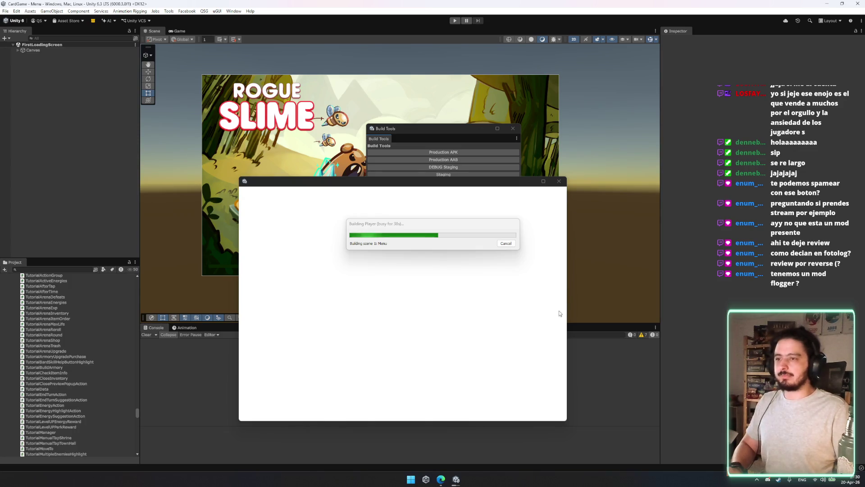
Check the music video page in the browser, select part of its title, then bring Steam forward.
{"action": "key", "text": "alt+Tab"}
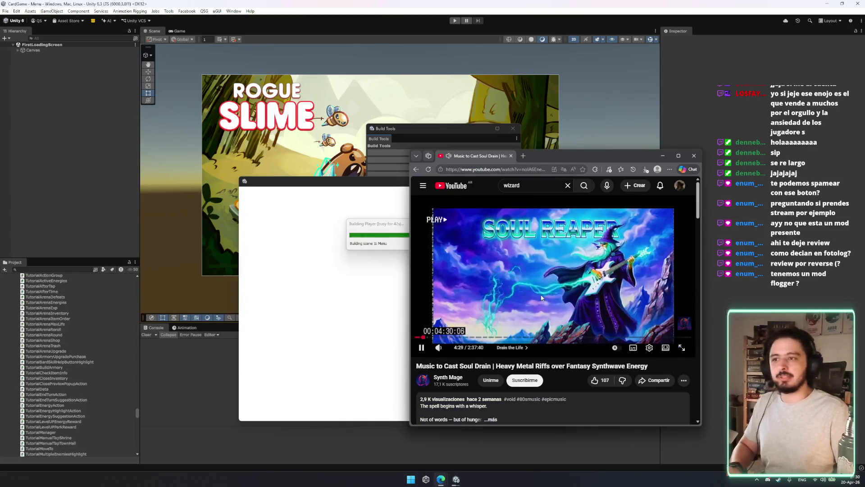
{"action": "key", "text": "ctrl+a"}
{"action": "left_click_drag", "start_coordinate": [430, 366], "coordinate": [491, 366]}
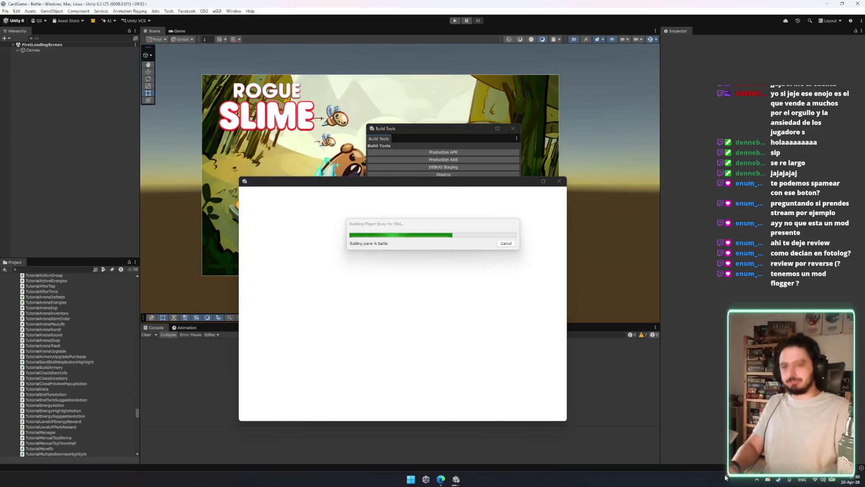
{"action": "left_click", "coordinate": [779, 479]}
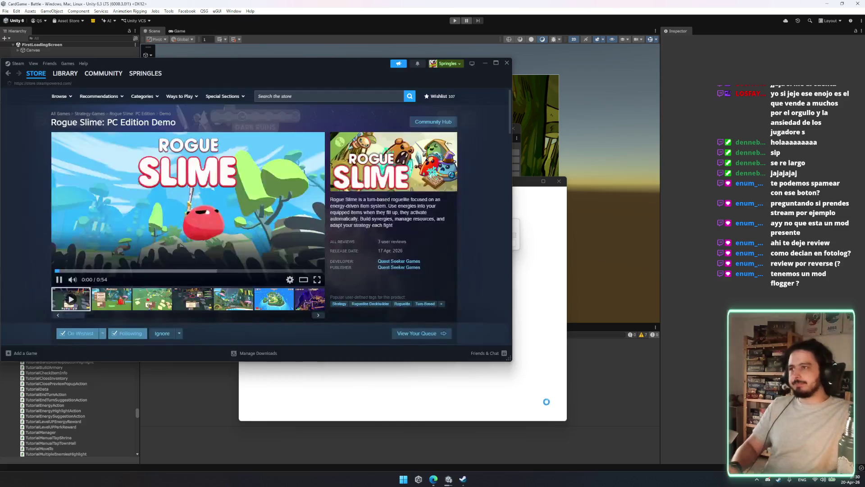
Move the Steam window over the editor and enlarge it.
{"action": "mouse_move", "coordinate": [284, 58]}
{"action": "left_mouse_down"}
{"action": "mouse_move", "coordinate": [376, 106]}
{"action": "mouse_move", "coordinate": [362, 60]}
{"action": "left_mouse_up"}
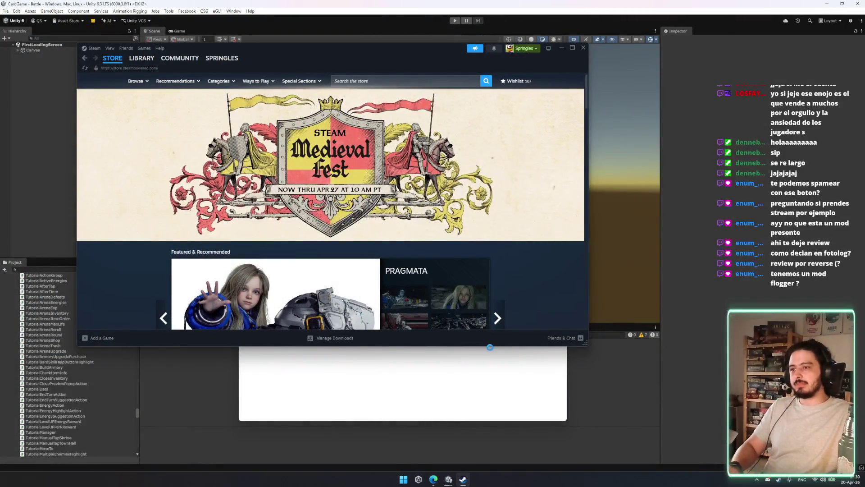
{"action": "left_click_drag", "start_coordinate": [585, 344], "coordinate": [703, 438]}
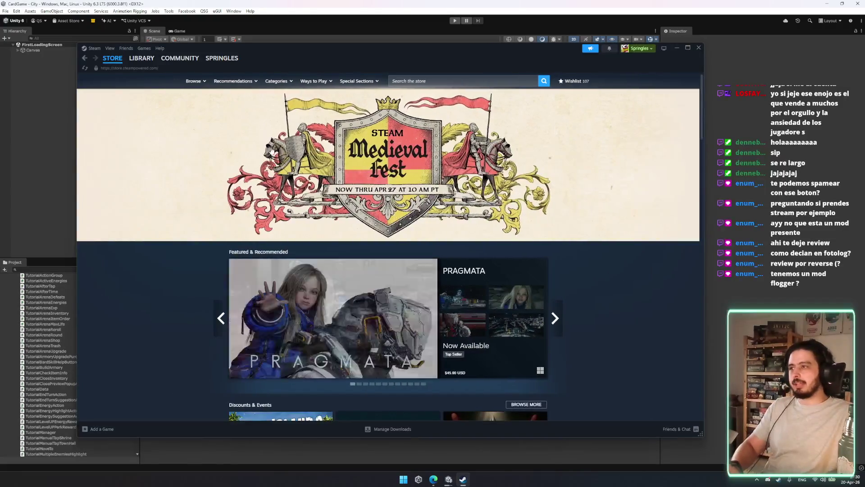
{"action": "mouse_move", "coordinate": [240, 82]}
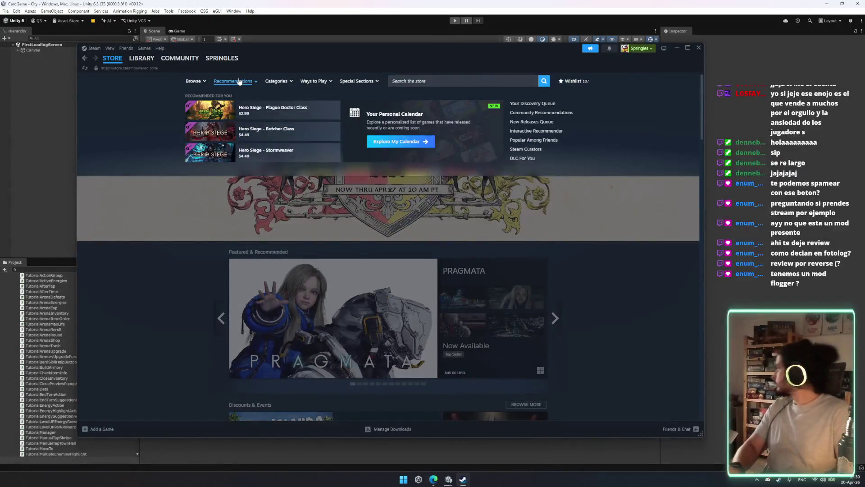
{"action": "mouse_move", "coordinate": [283, 81]}
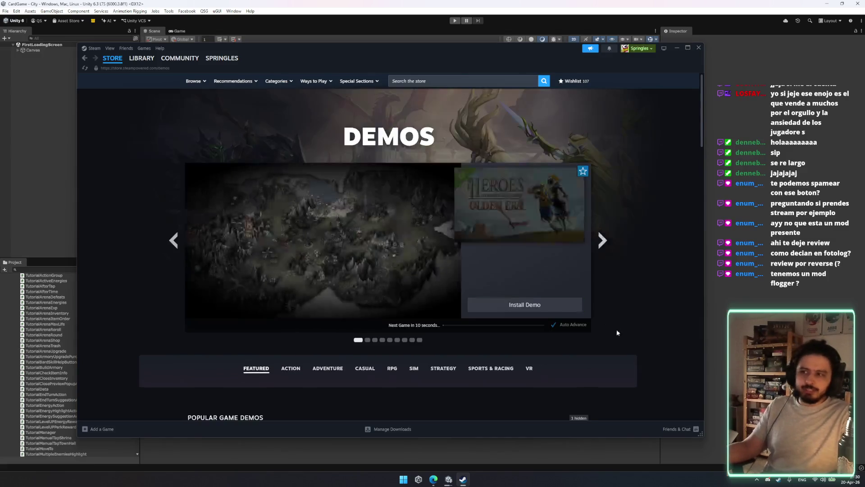
Scroll the New & Trending demos list, loading five more batches with Show more.
{"action": "scroll", "coordinate": [503, 249], "scroll_direction": "down", "scroll_amount": 4}
{"action": "scroll", "coordinate": [504, 249], "scroll_direction": "down", "scroll_amount": 15}
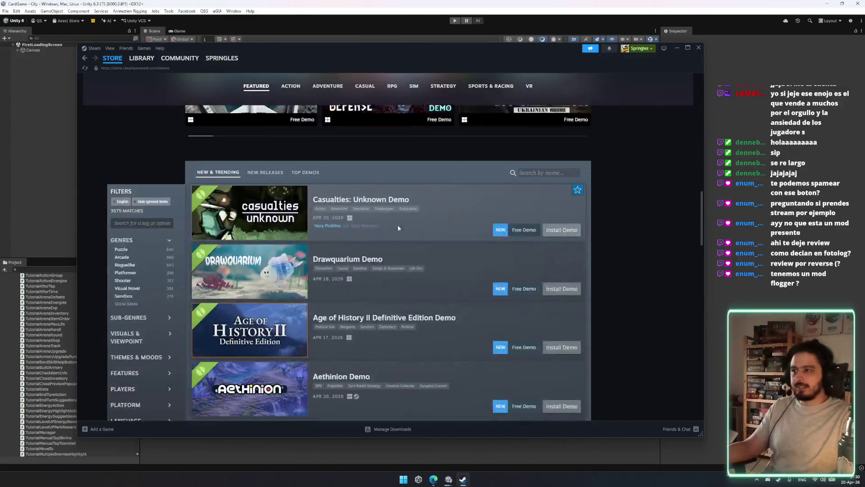
{"action": "mouse_move", "coordinate": [241, 146]}
{"action": "scroll", "coordinate": [451, 236], "scroll_direction": "down", "scroll_amount": 8}
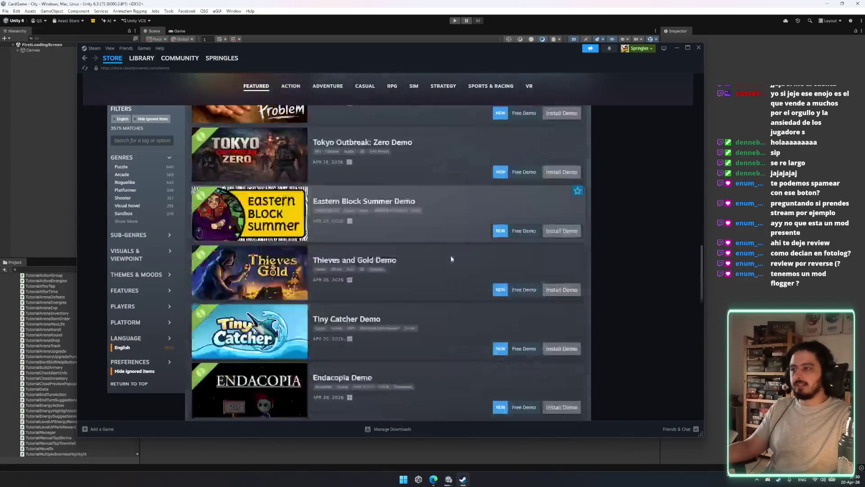
{"action": "scroll", "coordinate": [423, 271], "scroll_direction": "down", "scroll_amount": 4}
{"action": "left_click", "coordinate": [418, 298]}
{"action": "mouse_move", "coordinate": [294, 251]}
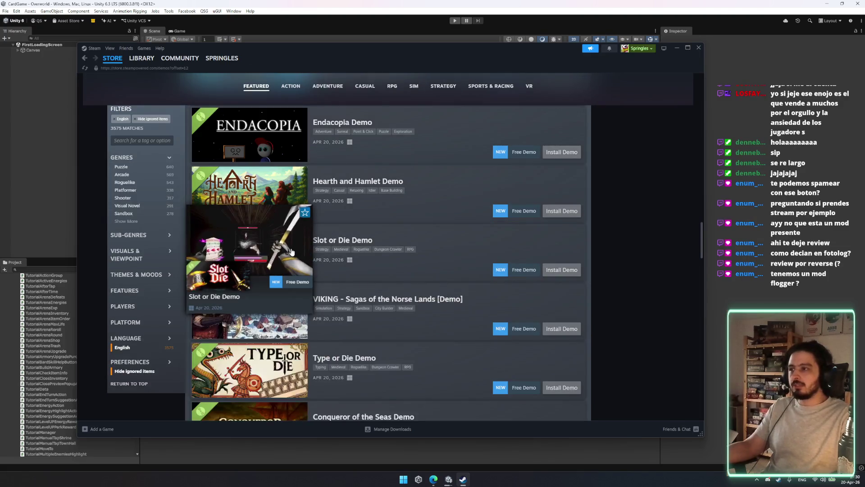
{"action": "scroll", "coordinate": [527, 288], "scroll_direction": "down", "scroll_amount": 12}
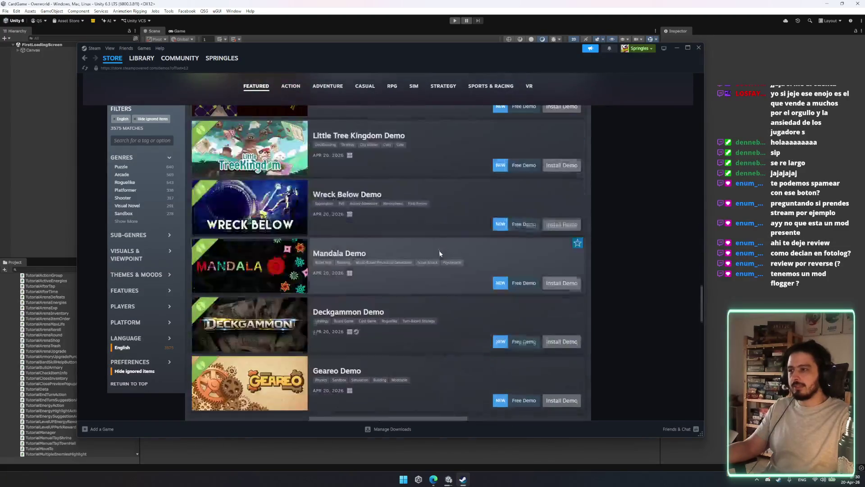
{"action": "scroll", "coordinate": [440, 253], "scroll_direction": "down", "scroll_amount": 5}
{"action": "left_click", "coordinate": [372, 185]}
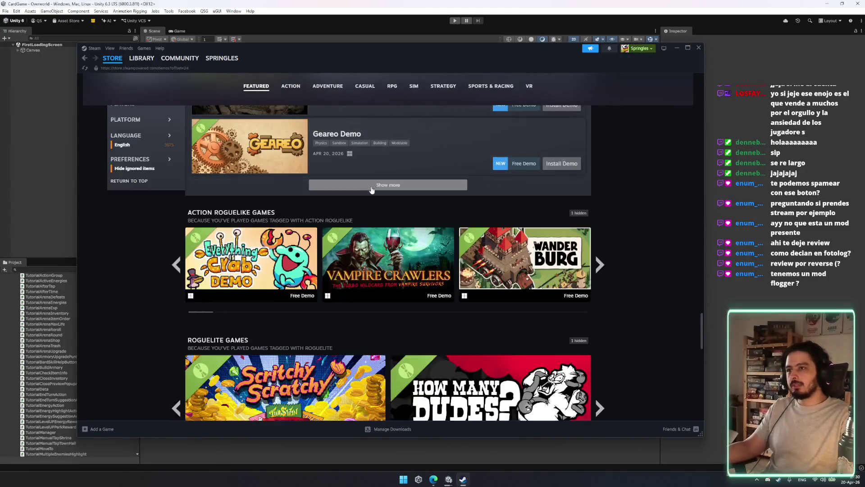
{"action": "scroll", "coordinate": [399, 207], "scroll_direction": "down", "scroll_amount": 8}
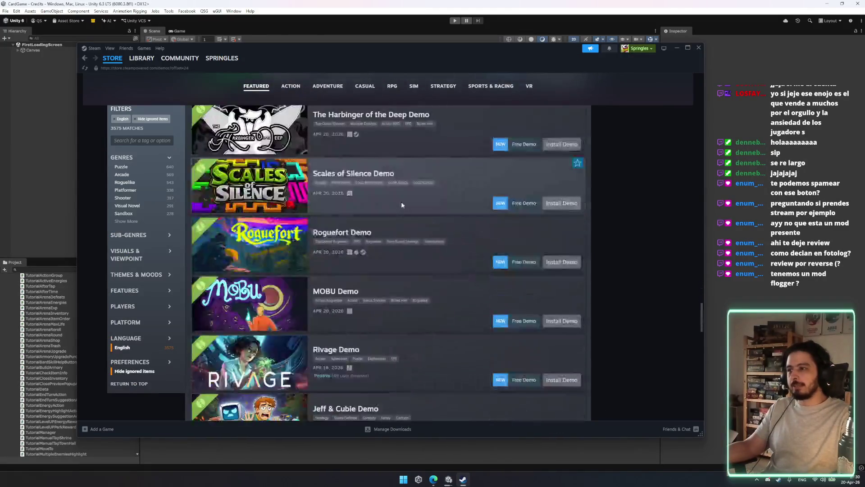
{"action": "scroll", "coordinate": [400, 209], "scroll_direction": "down", "scroll_amount": 4}
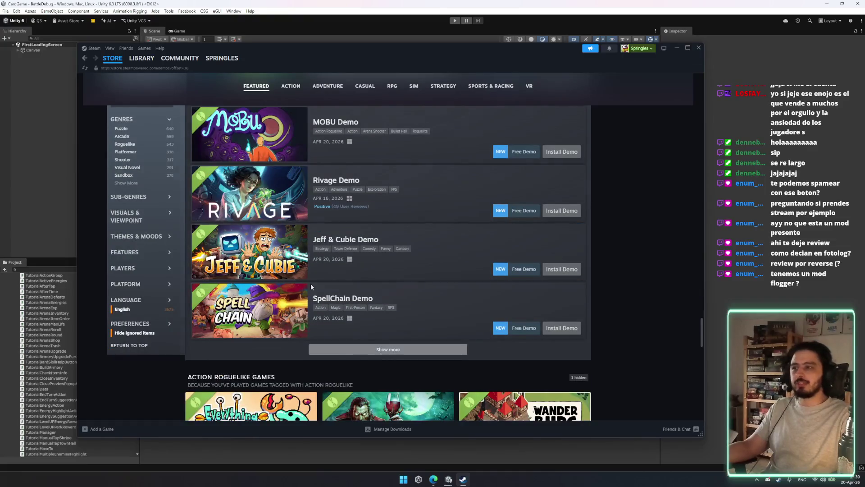
{"action": "left_click", "coordinate": [351, 350]}
{"action": "scroll", "coordinate": [354, 282], "scroll_direction": "down", "scroll_amount": 5}
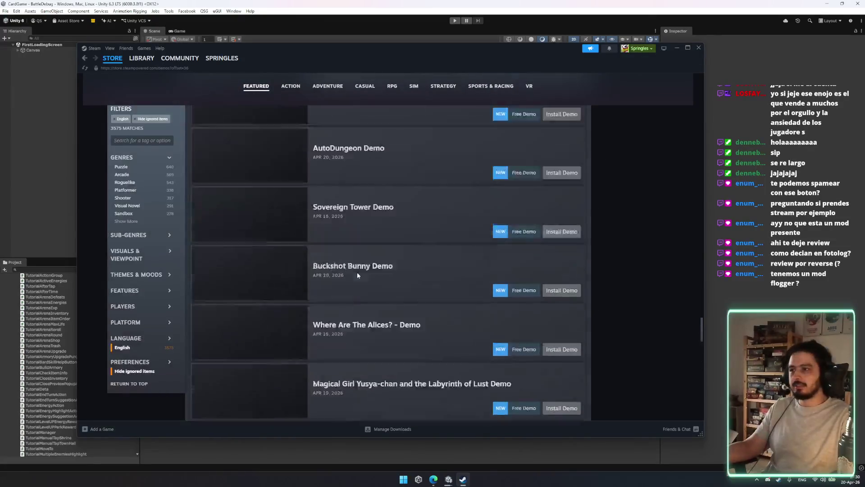
{"action": "scroll", "coordinate": [360, 271], "scroll_direction": "down", "scroll_amount": 5}
{"action": "left_click", "coordinate": [363, 246]}
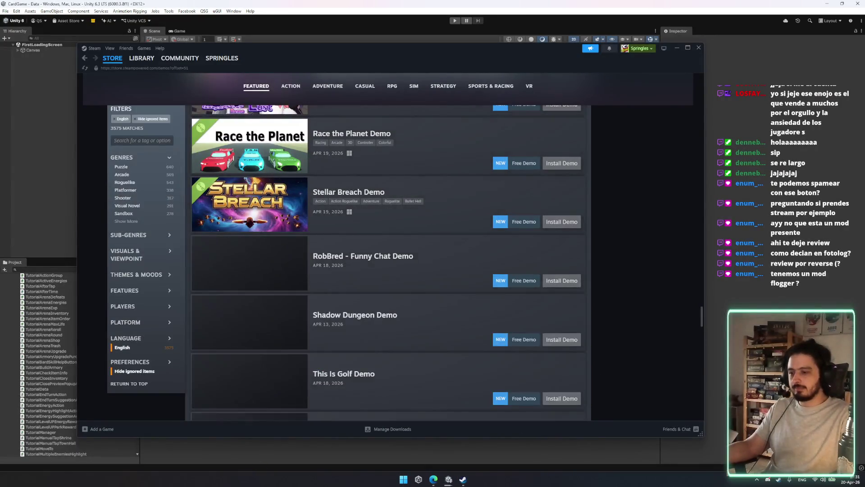
{"action": "scroll", "coordinate": [284, 261], "scroll_direction": "down", "scroll_amount": 10}
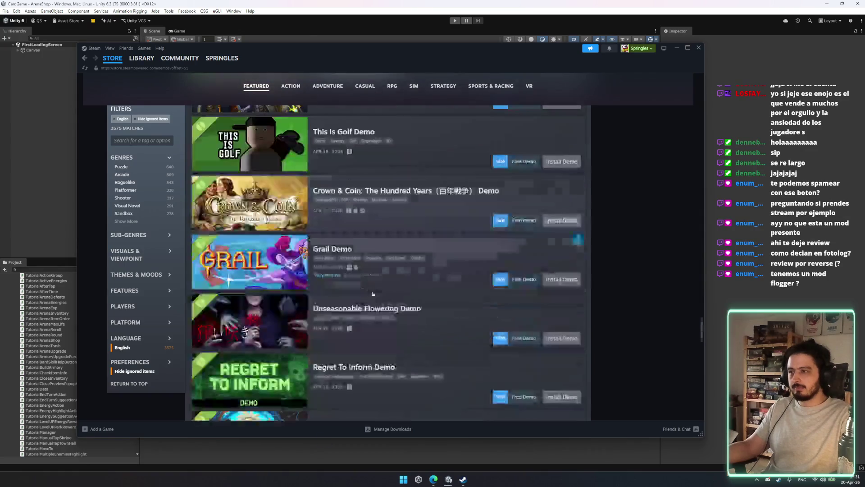
{"action": "scroll", "coordinate": [284, 261], "scroll_direction": "up", "scroll_amount": 5}
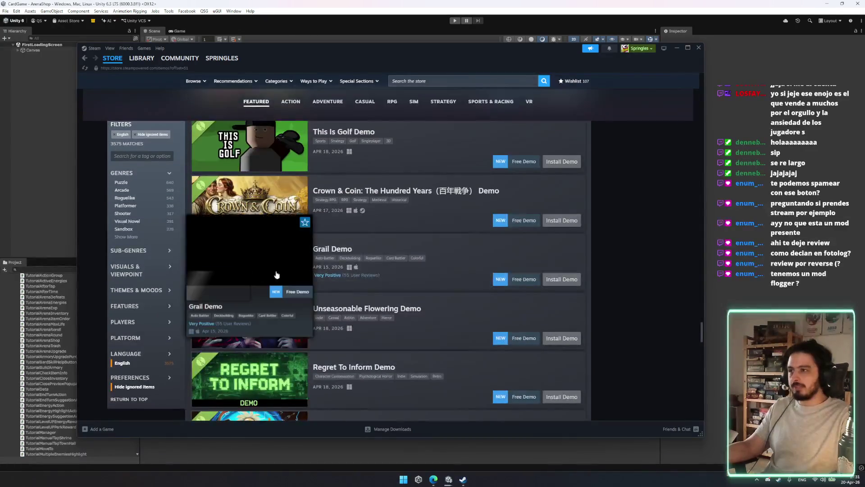
{"action": "scroll", "coordinate": [399, 331], "scroll_direction": "down", "scroll_amount": 10}
{"action": "left_click", "coordinate": [374, 239]}
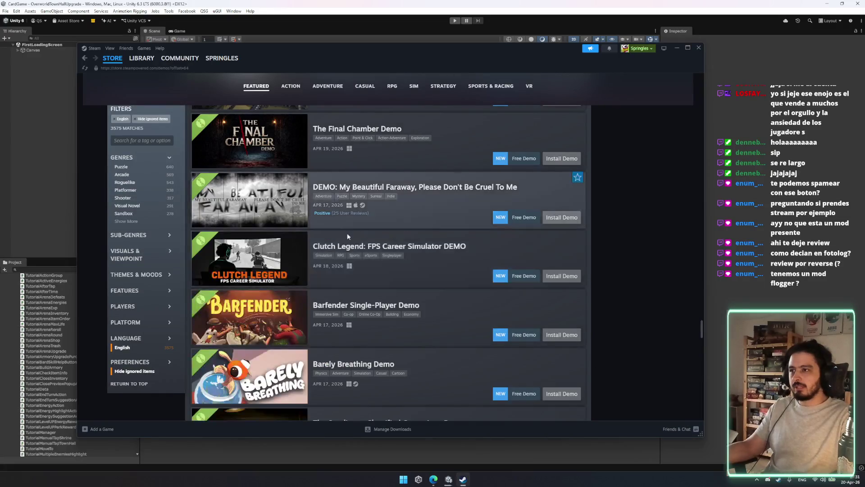
Keep loading demos past Czar Ry, The Merlies, Dungeon Stew, Flattop Fury and HOP-CO-OP.
{"action": "scroll", "coordinate": [340, 274], "scroll_direction": "down", "scroll_amount": 10}
{"action": "scroll", "coordinate": [326, 293], "scroll_direction": "down", "scroll_amount": 5}
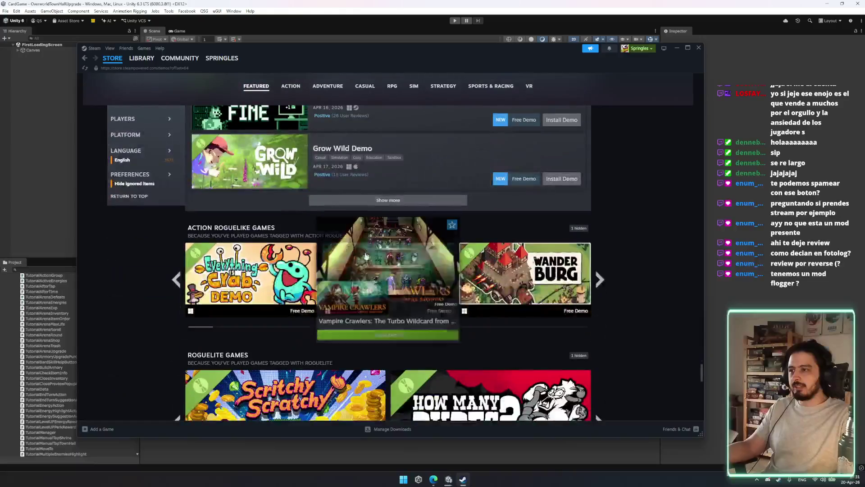
{"action": "left_click", "coordinate": [368, 204]}
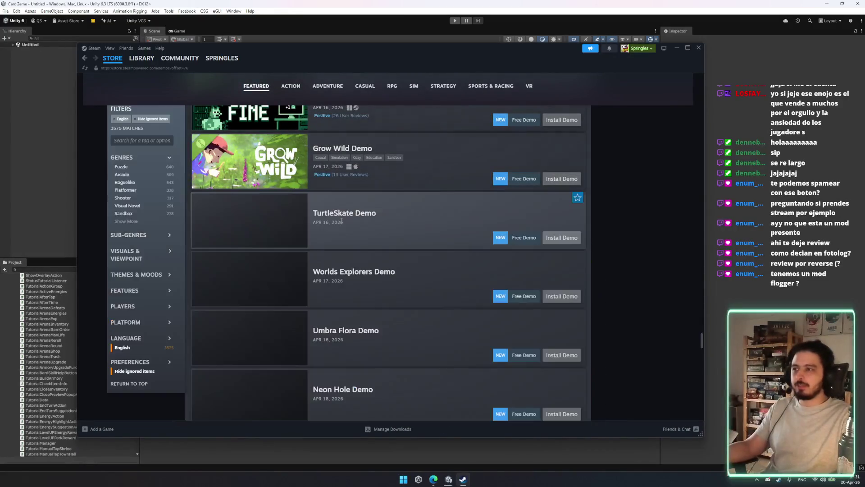
{"action": "scroll", "coordinate": [356, 230], "scroll_direction": "down", "scroll_amount": 15}
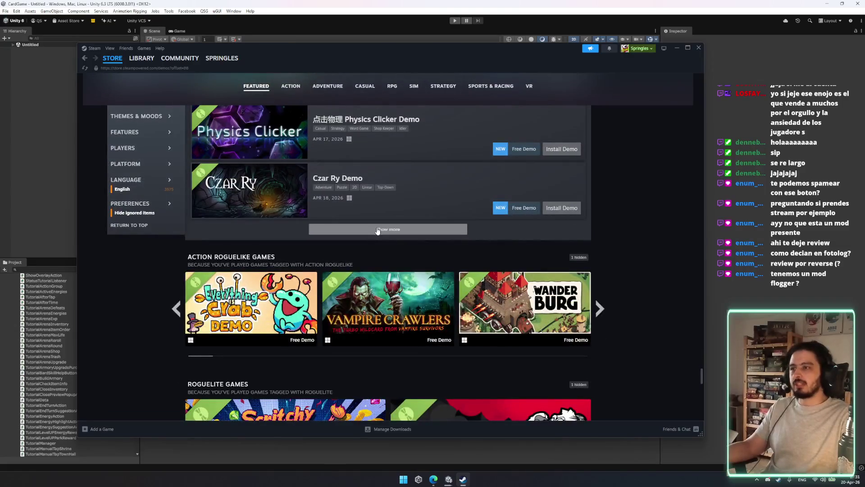
{"action": "left_click", "coordinate": [371, 231]}
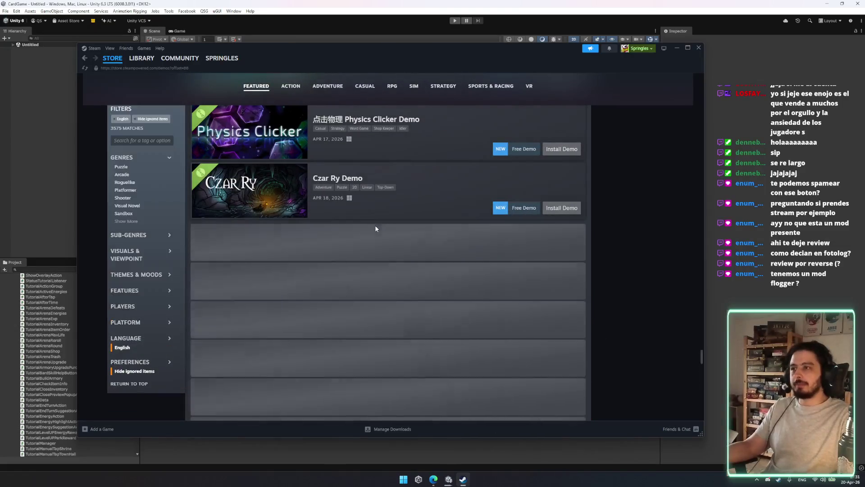
{"action": "scroll", "coordinate": [370, 227], "scroll_direction": "down", "scroll_amount": 3}
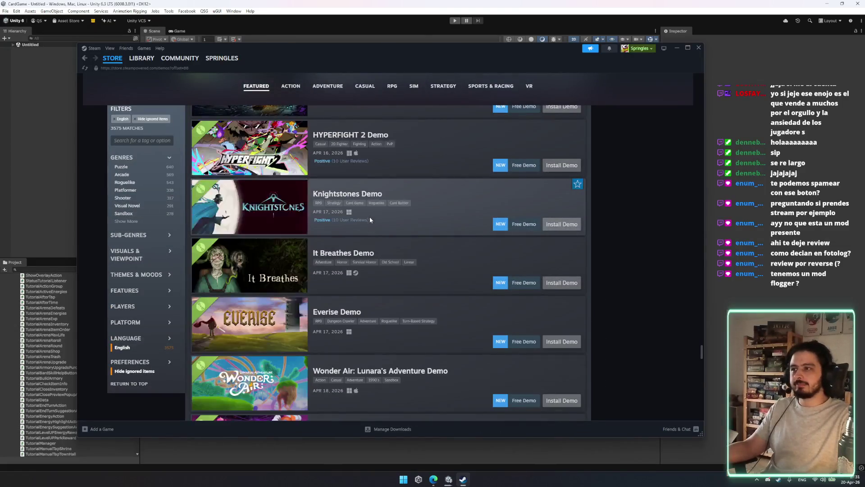
{"action": "scroll", "coordinate": [370, 218], "scroll_direction": "down", "scroll_amount": 15}
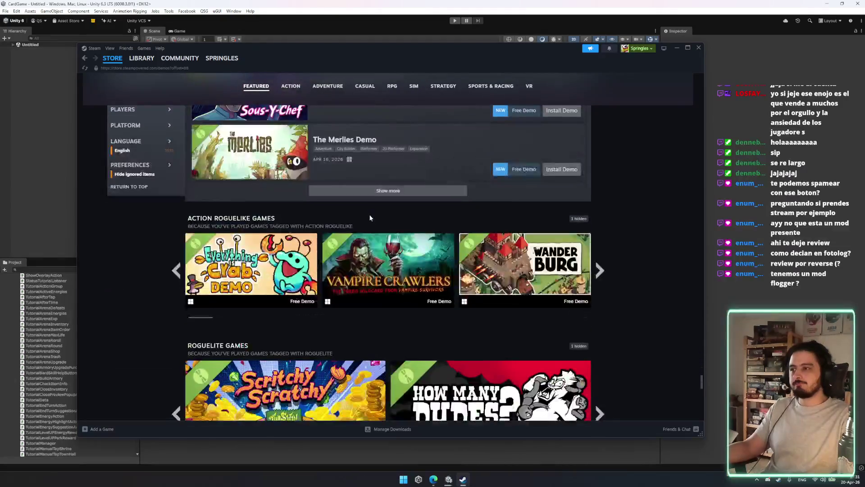
{"action": "left_click", "coordinate": [367, 224]}
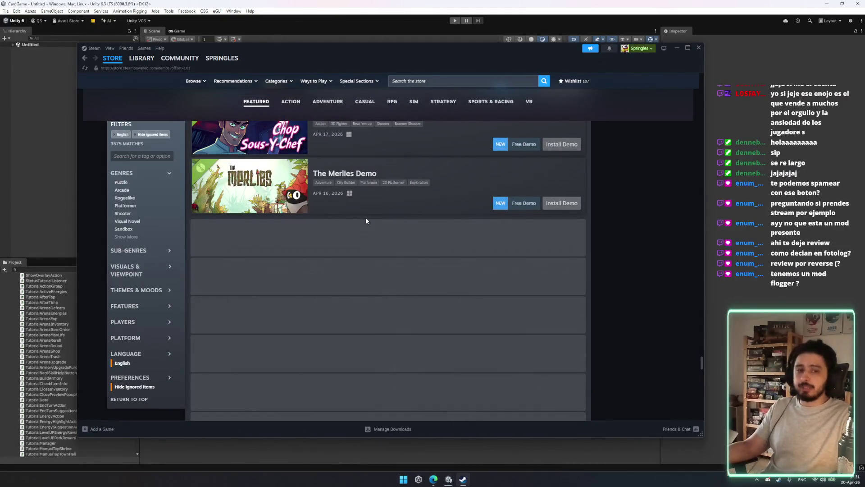
{"action": "scroll", "coordinate": [406, 248], "scroll_direction": "down", "scroll_amount": 3}
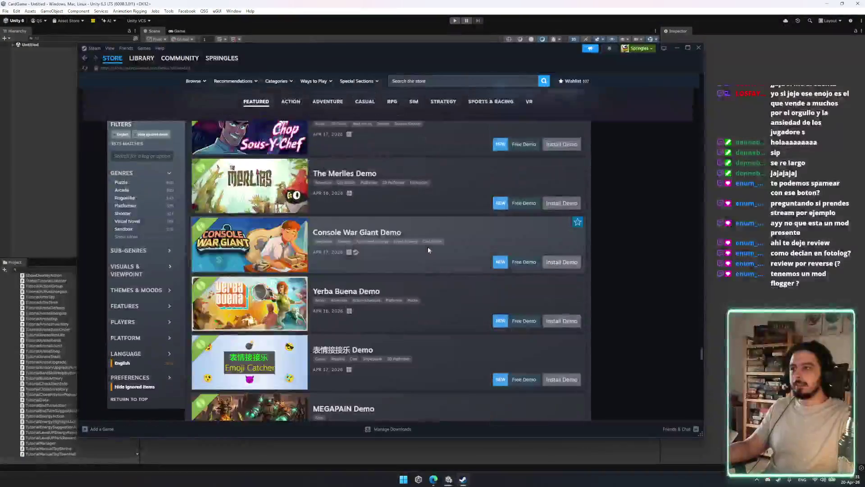
{"action": "scroll", "coordinate": [428, 247], "scroll_direction": "down", "scroll_amount": 8}
{"action": "scroll", "coordinate": [427, 247], "scroll_direction": "down", "scroll_amount": 5}
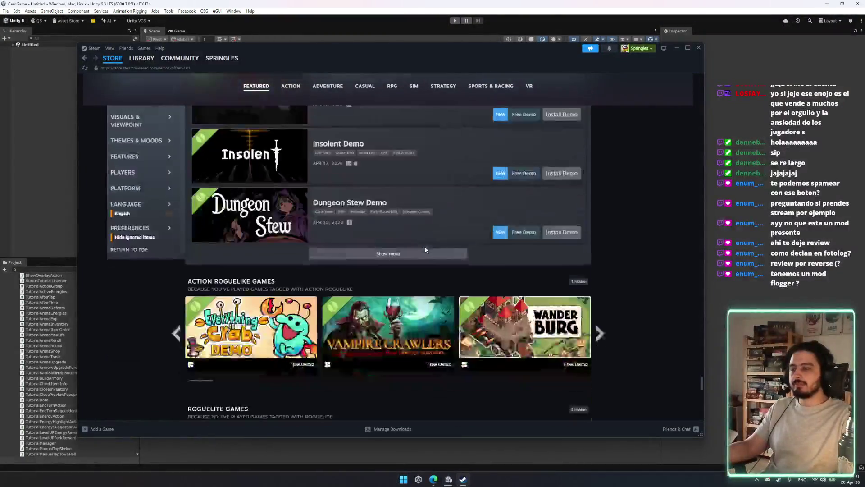
{"action": "left_click", "coordinate": [383, 250]}
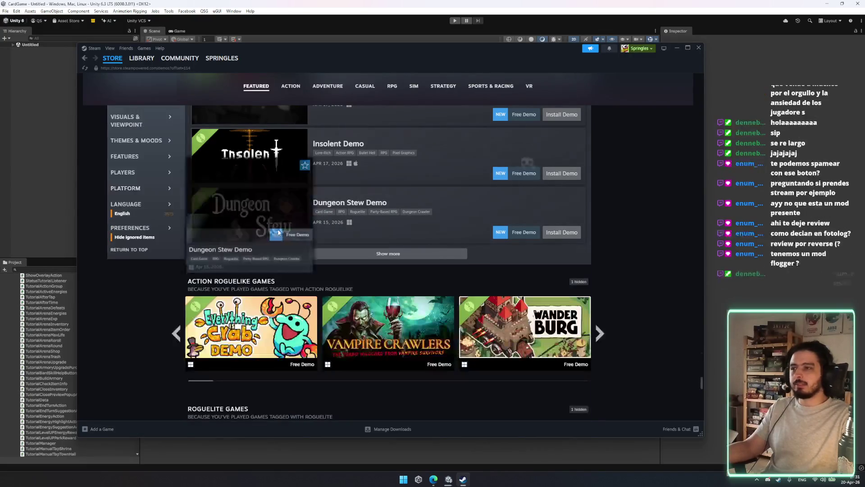
{"action": "scroll", "coordinate": [352, 253], "scroll_direction": "down", "scroll_amount": 3}
{"action": "scroll", "coordinate": [421, 245], "scroll_direction": "down", "scroll_amount": 2}
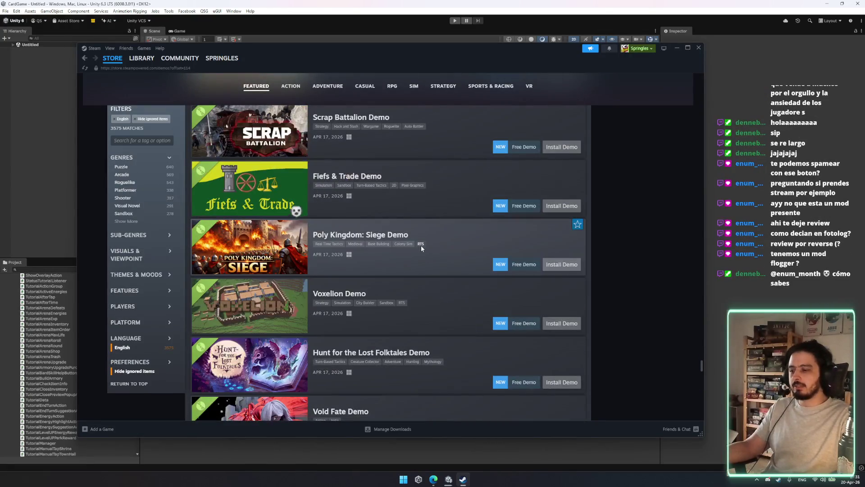
{"action": "scroll", "coordinate": [419, 244], "scroll_direction": "down", "scroll_amount": 2}
{"action": "scroll", "coordinate": [419, 245], "scroll_direction": "down", "scroll_amount": 9}
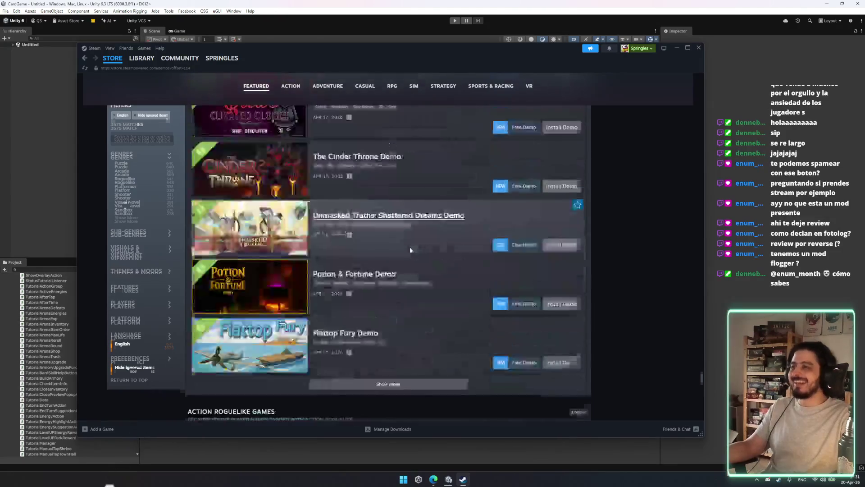
{"action": "left_click", "coordinate": [412, 281]}
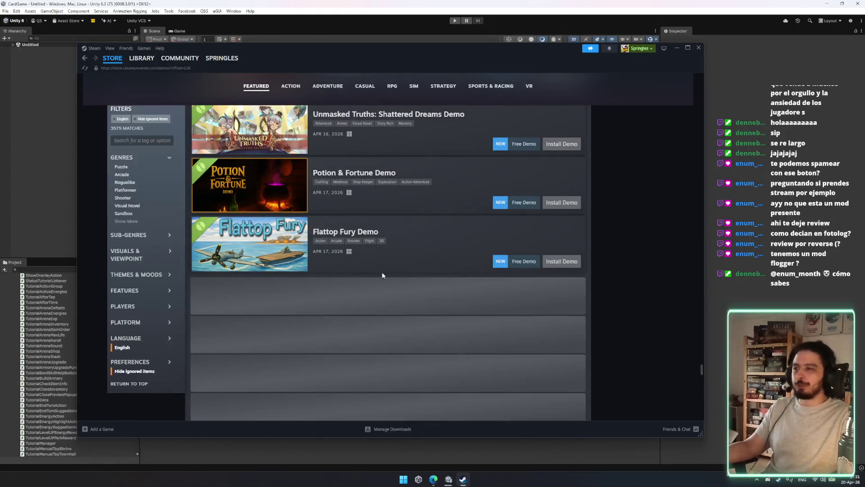
{"action": "scroll", "coordinate": [366, 271], "scroll_direction": "down", "scroll_amount": 1}
{"action": "scroll", "coordinate": [435, 301], "scroll_direction": "down", "scroll_amount": 3}
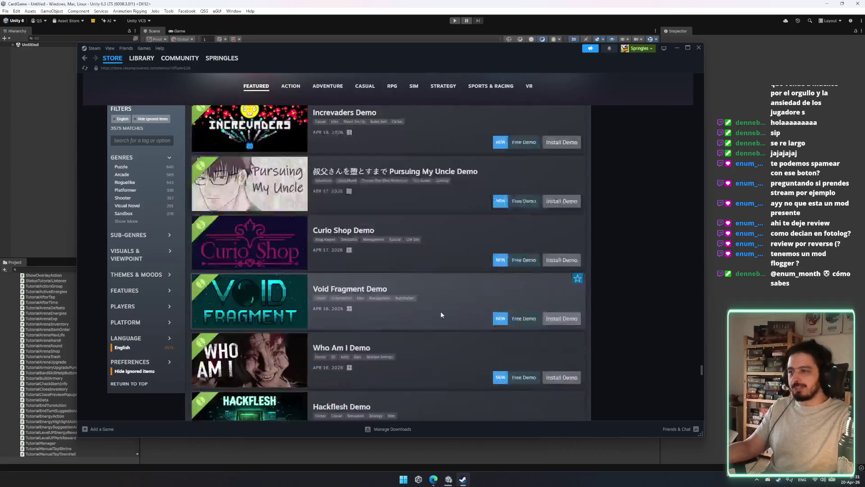
{"action": "scroll", "coordinate": [437, 299], "scroll_direction": "down", "scroll_amount": 5}
{"action": "scroll", "coordinate": [437, 299], "scroll_direction": "down", "scroll_amount": 5}
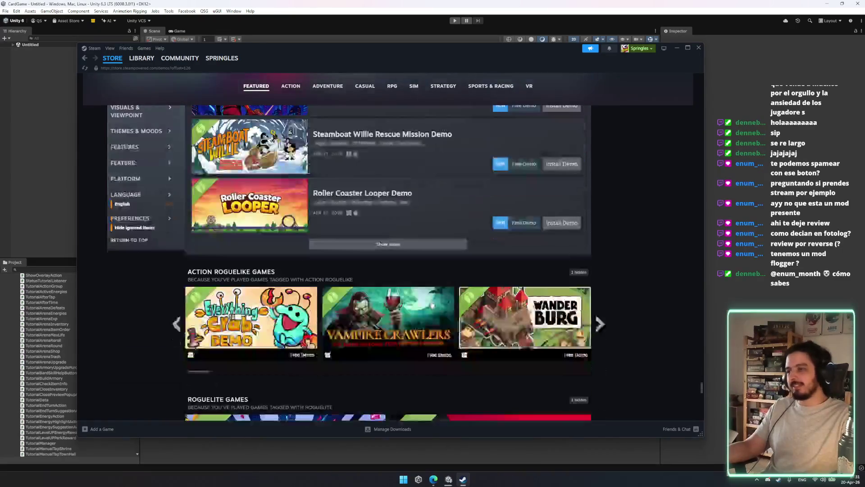
{"action": "left_click", "coordinate": [378, 210]}
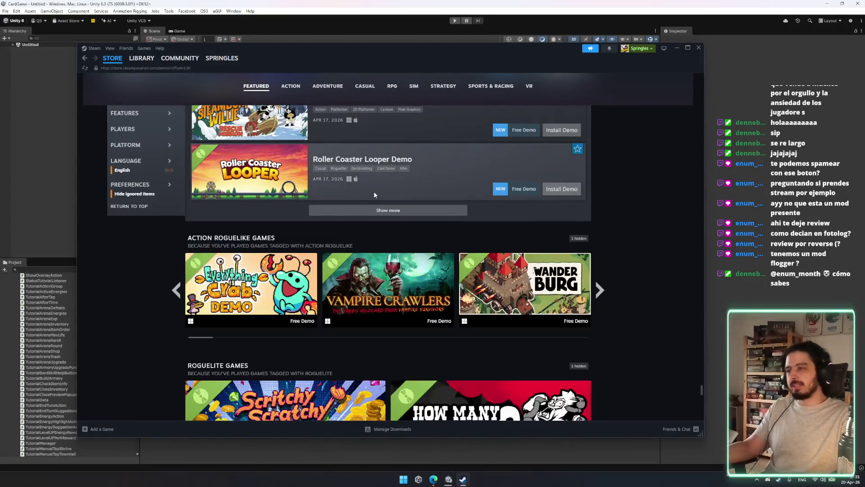
{"action": "scroll", "coordinate": [374, 207], "scroll_direction": "down", "scroll_amount": 10}
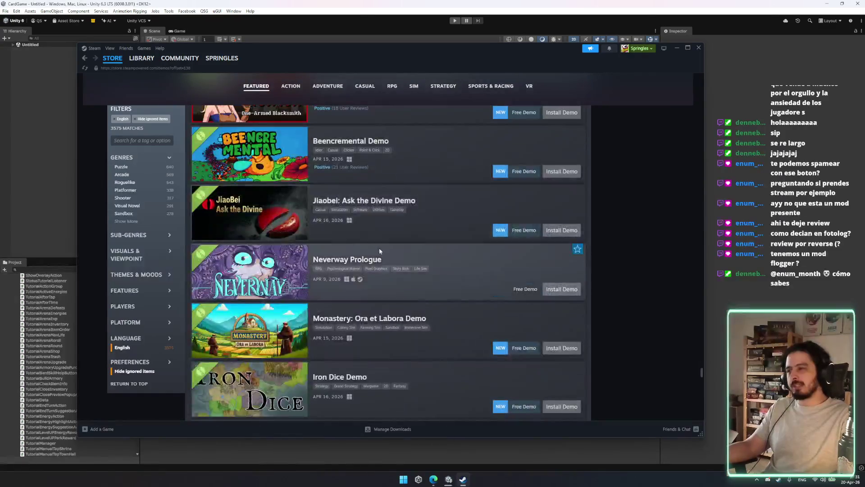
{"action": "scroll", "coordinate": [356, 280], "scroll_direction": "down", "scroll_amount": 5}
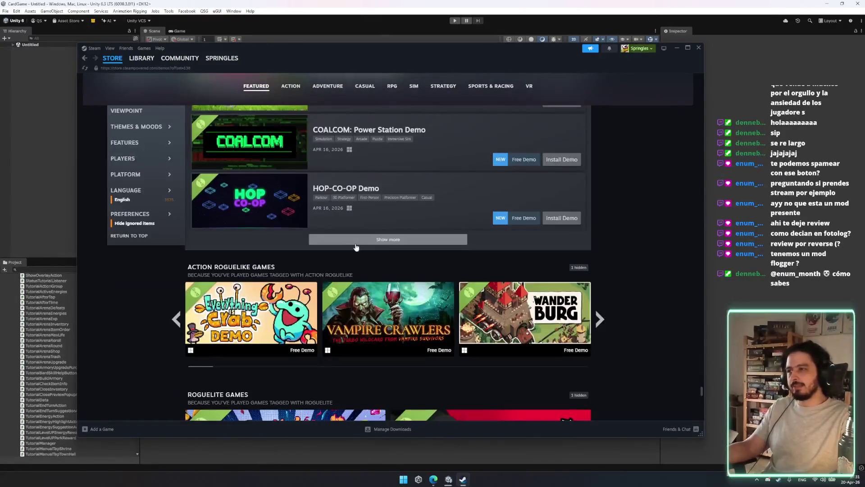
{"action": "left_click", "coordinate": [356, 243]}
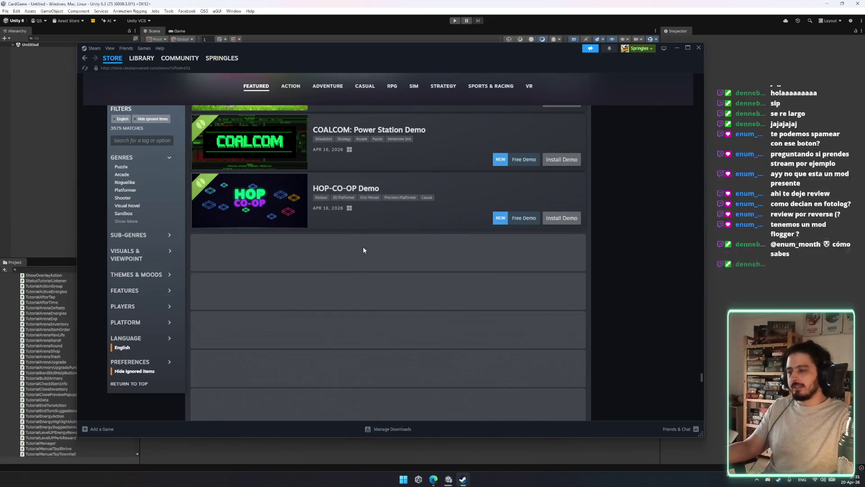
{"action": "scroll", "coordinate": [363, 251], "scroll_direction": "down", "scroll_amount": 6}
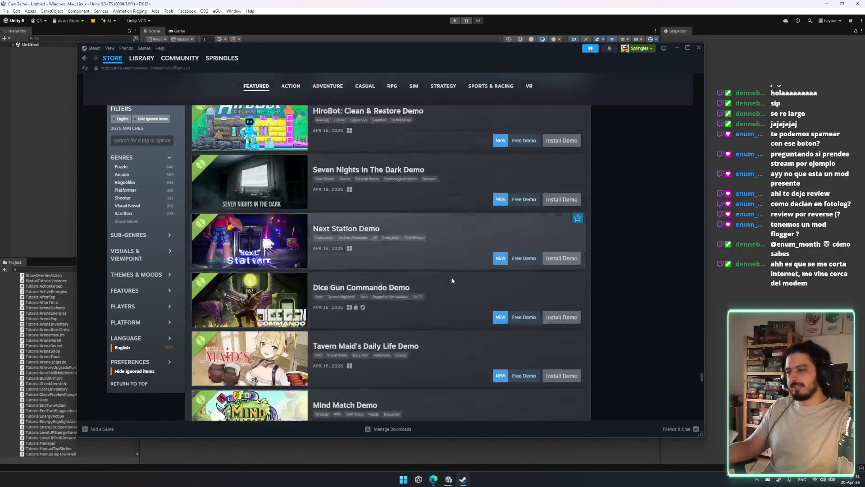
Scroll back up and switch the demo list to New Releases.
{"action": "scroll", "coordinate": [496, 235], "scroll_direction": "up", "scroll_amount": 15}
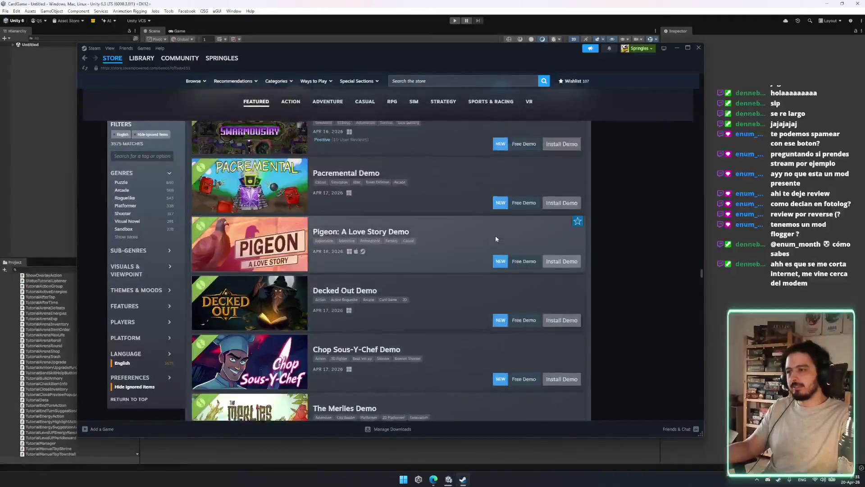
{"action": "scroll", "coordinate": [494, 240], "scroll_direction": "up", "scroll_amount": 8}
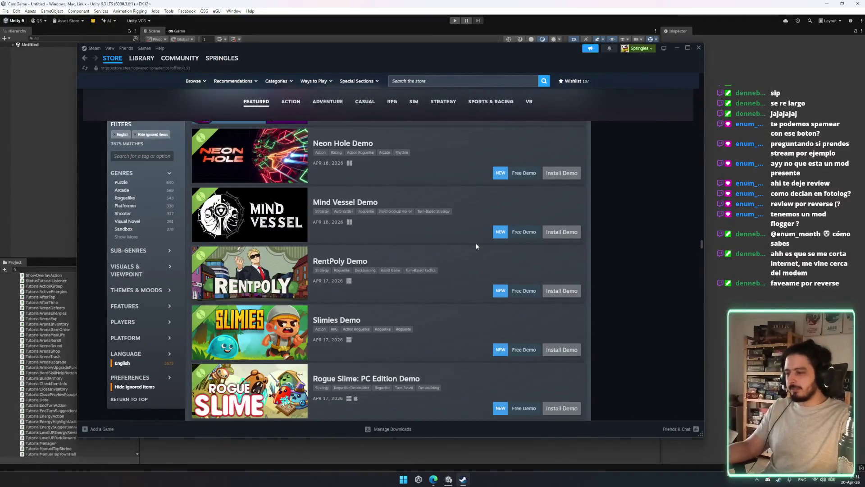
{"action": "scroll", "coordinate": [439, 289], "scroll_direction": "up", "scroll_amount": 15}
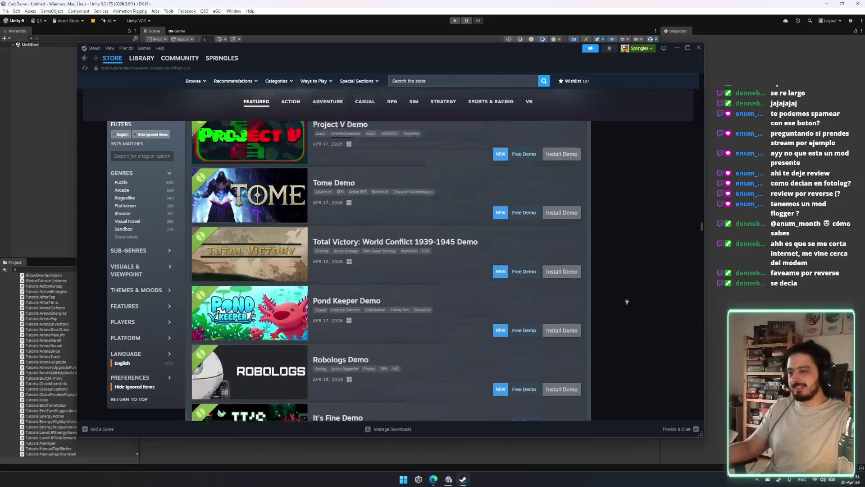
{"action": "scroll", "coordinate": [620, 241], "scroll_direction": "up", "scroll_amount": 10}
{"action": "scroll", "coordinate": [384, 220], "scroll_direction": "down", "scroll_amount": 4}
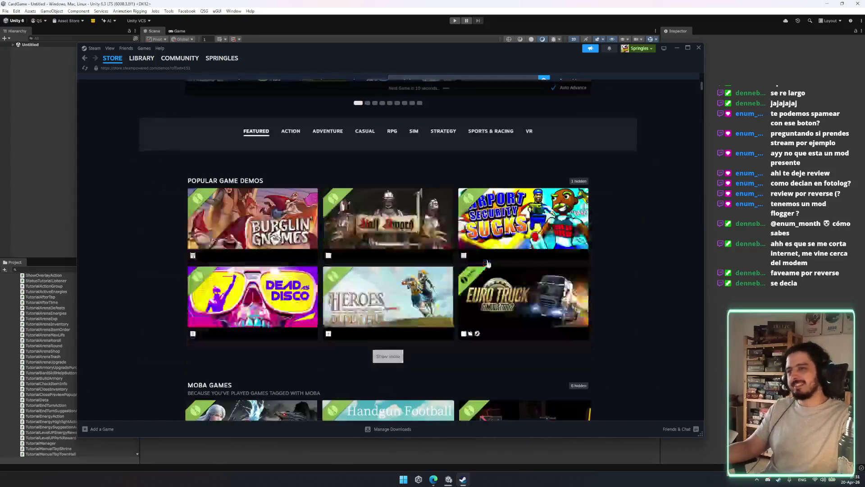
{"action": "scroll", "coordinate": [384, 219], "scroll_direction": "down", "scroll_amount": 8}
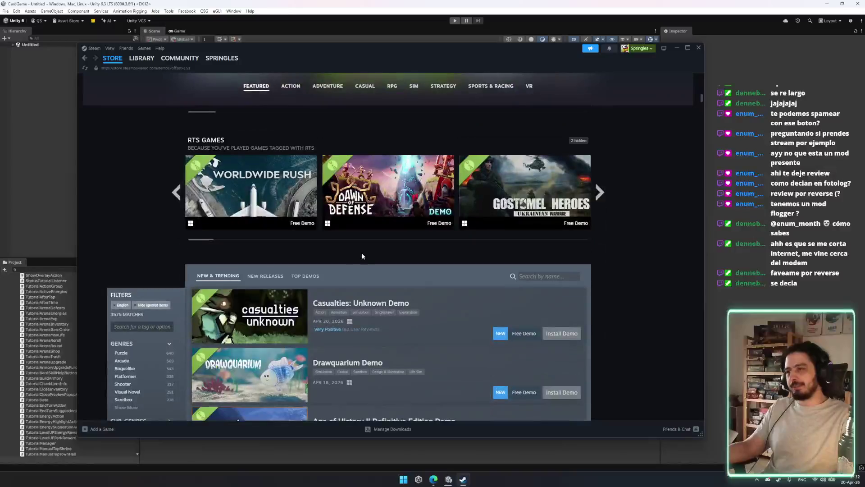
{"action": "left_click", "coordinate": [265, 278]}
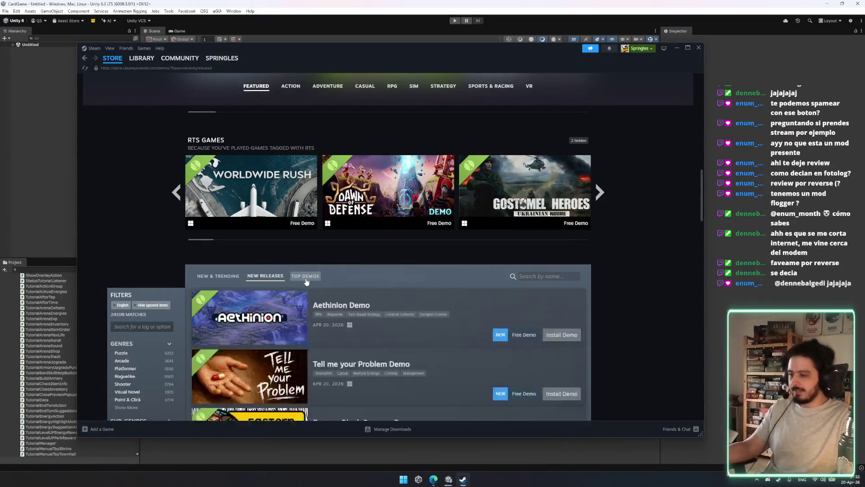
Load more new-release demos below VIKING, PIERCING Demo and 33 Days till Extraction.
{"action": "scroll", "coordinate": [383, 252], "scroll_direction": "down", "scroll_amount": 15}
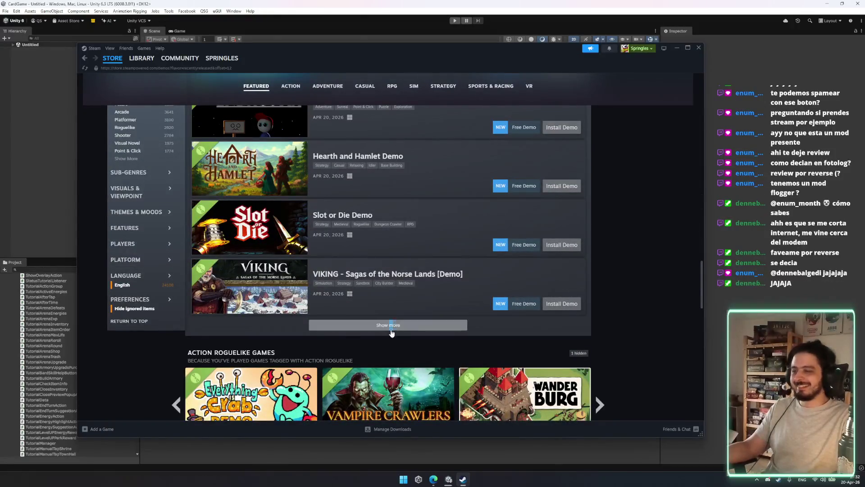
{"action": "left_click", "coordinate": [391, 328]}
{"action": "scroll", "coordinate": [395, 321], "scroll_direction": "down", "scroll_amount": 12}
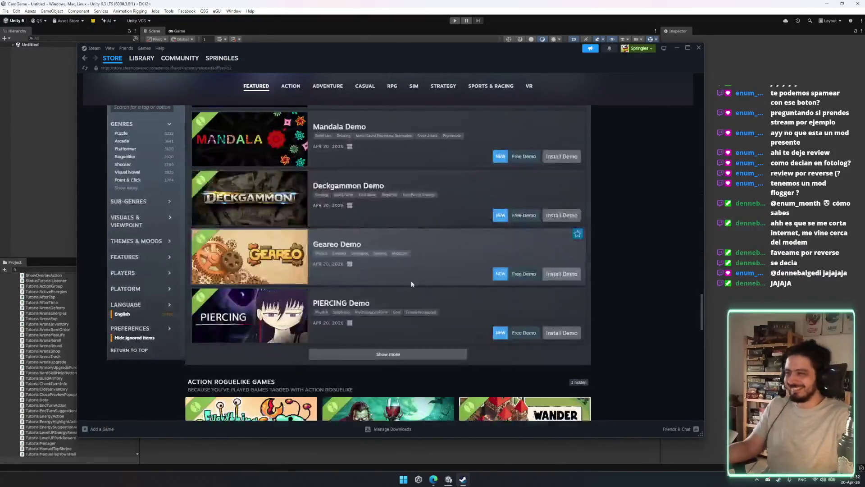
{"action": "scroll", "coordinate": [397, 244], "scroll_direction": "down", "scroll_amount": 6}
{"action": "scroll", "coordinate": [383, 189], "scroll_direction": "up", "scroll_amount": 2}
{"action": "scroll", "coordinate": [368, 224], "scroll_direction": "up", "scroll_amount": 2}
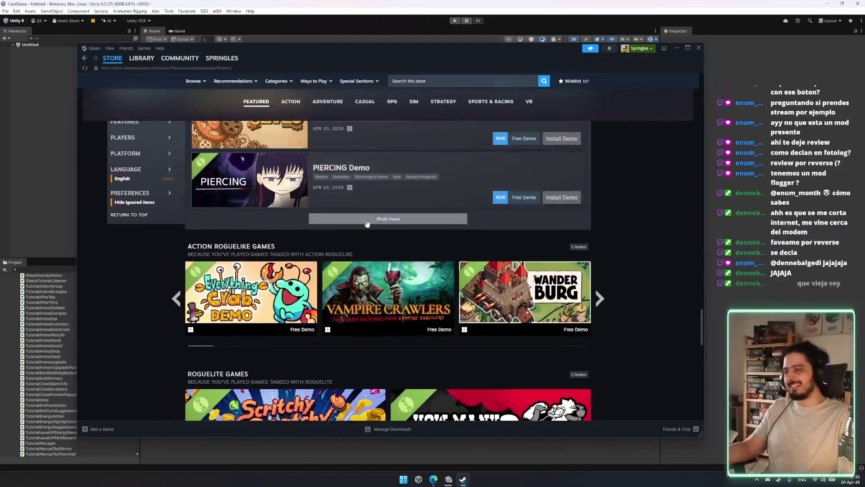
{"action": "left_click", "coordinate": [368, 222]}
{"action": "scroll", "coordinate": [360, 239], "scroll_direction": "down", "scroll_amount": 10}
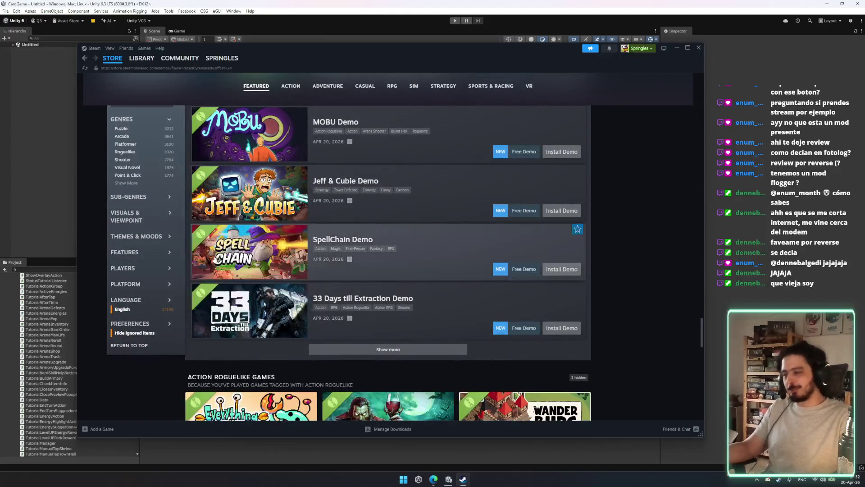
{"action": "left_click", "coordinate": [401, 350]}
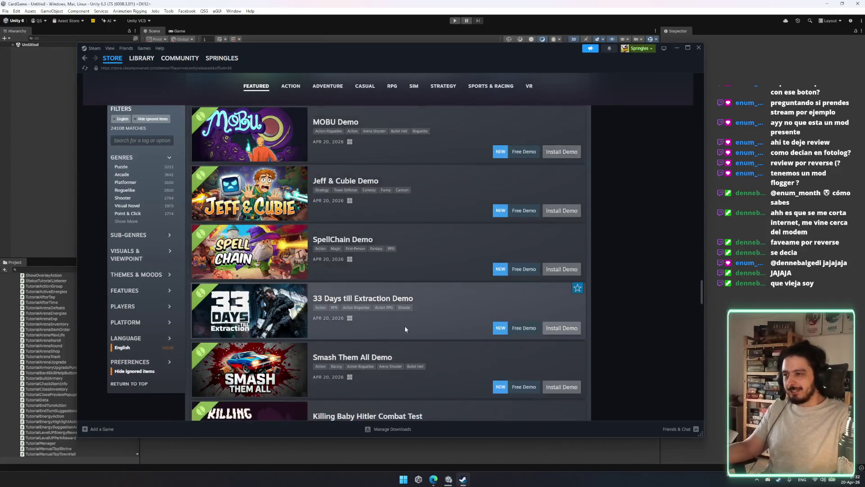
{"action": "scroll", "coordinate": [403, 325], "scroll_direction": "down", "scroll_amount": 14}
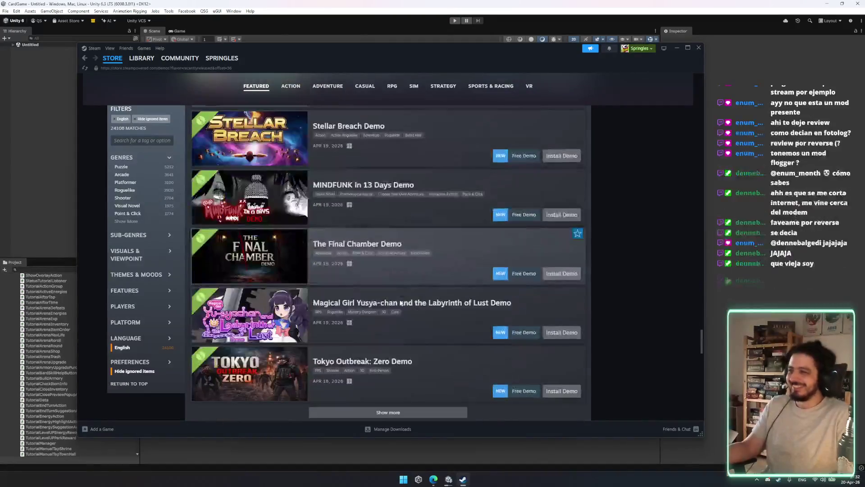
{"action": "scroll", "coordinate": [402, 301], "scroll_direction": "down", "scroll_amount": 5}
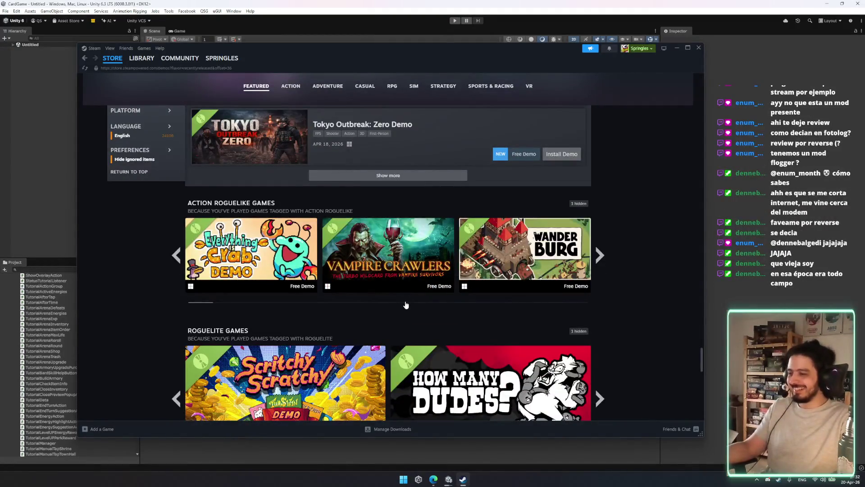
{"action": "scroll", "coordinate": [417, 338], "scroll_direction": "down", "scroll_amount": 3}
{"action": "scroll", "coordinate": [387, 253], "scroll_direction": "up", "scroll_amount": 3}
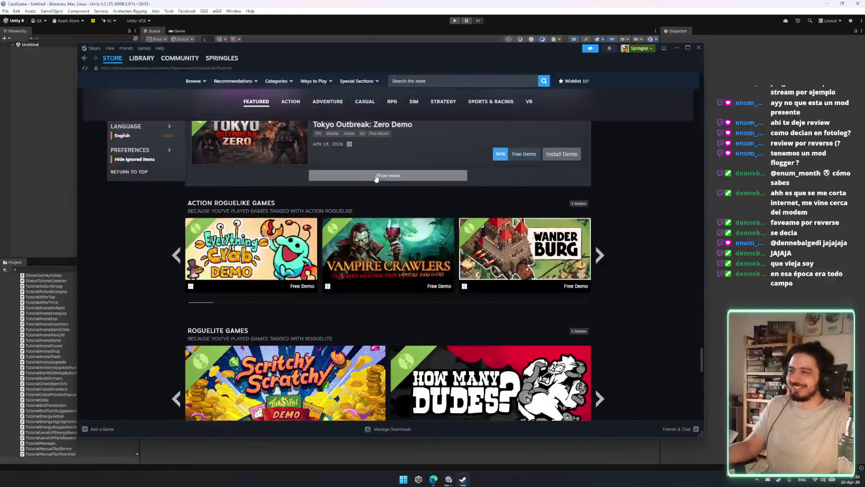
Load further demo batches below Tokyo Outbreak: Zero Demo and Origins of Teco.
{"action": "left_click", "coordinate": [375, 175]}
{"action": "scroll", "coordinate": [374, 176], "scroll_direction": "down", "scroll_amount": 10}
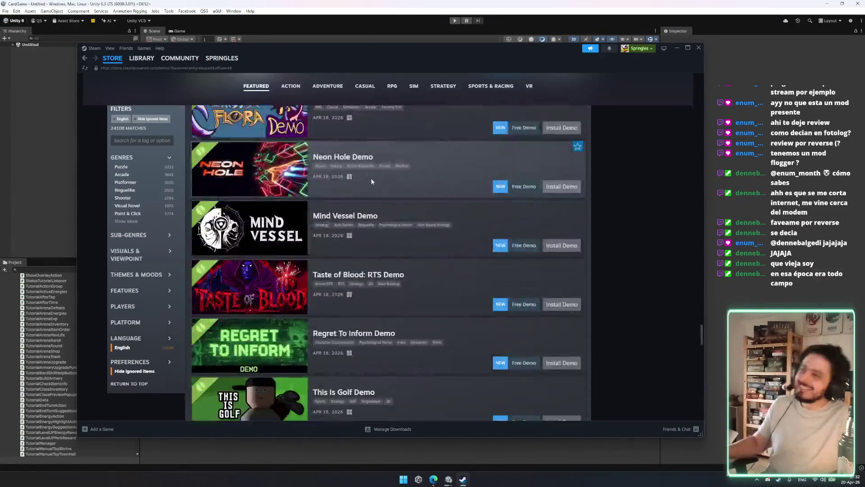
{"action": "scroll", "coordinate": [380, 182], "scroll_direction": "down", "scroll_amount": 8}
{"action": "scroll", "coordinate": [365, 200], "scroll_direction": "up", "scroll_amount": 3}
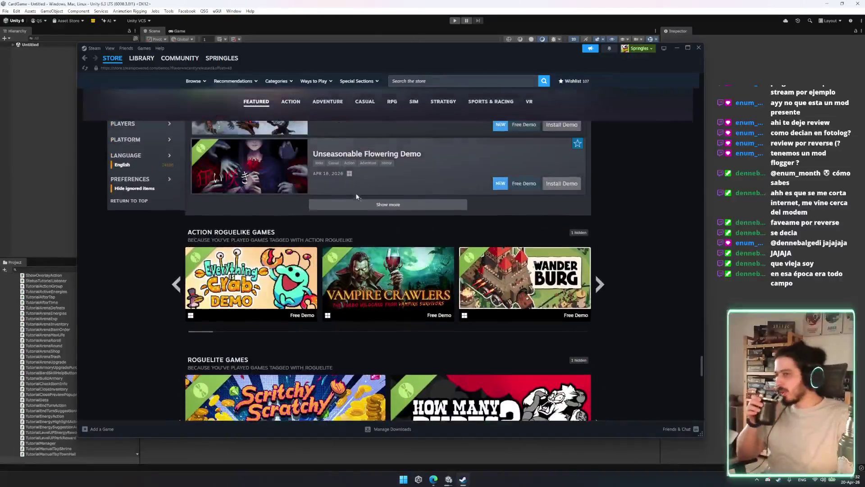
{"action": "left_click", "coordinate": [368, 204]}
{"action": "scroll", "coordinate": [365, 199], "scroll_direction": "down", "scroll_amount": 15}
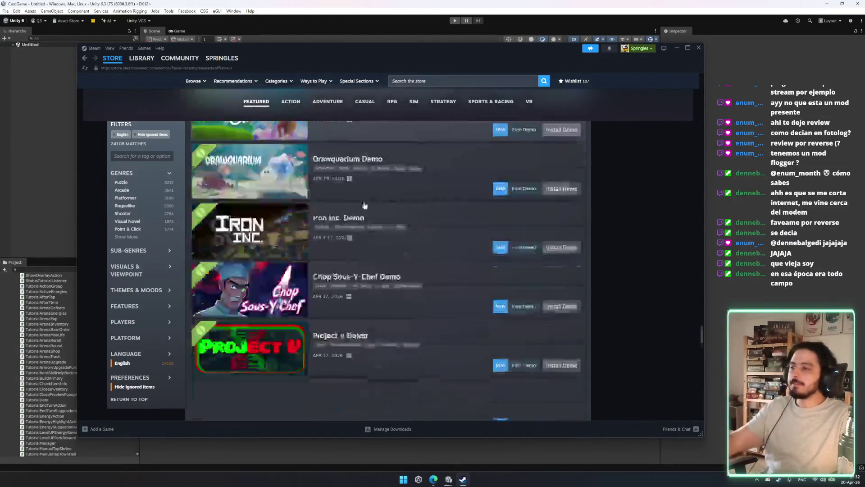
{"action": "scroll", "coordinate": [347, 208], "scroll_direction": "up", "scroll_amount": 2}
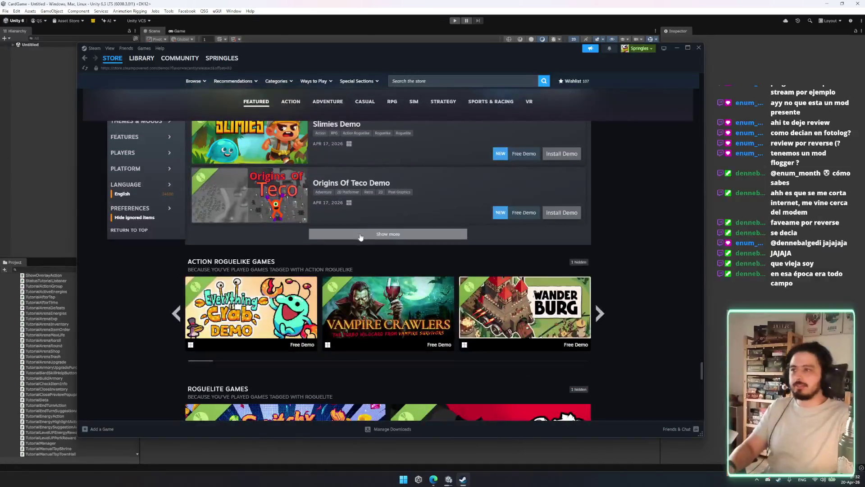
{"action": "left_click", "coordinate": [429, 234]}
Scroll back up and open the Heroes of Might and Magic: Olden Era Demo from the carousel.
{"action": "scroll", "coordinate": [430, 202], "scroll_direction": "down", "scroll_amount": 15}
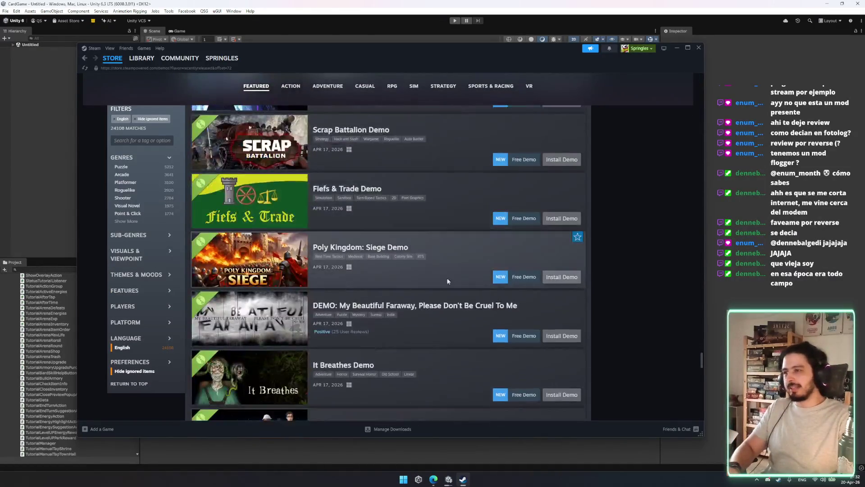
{"action": "scroll", "coordinate": [448, 260], "scroll_direction": "up", "scroll_amount": 20}
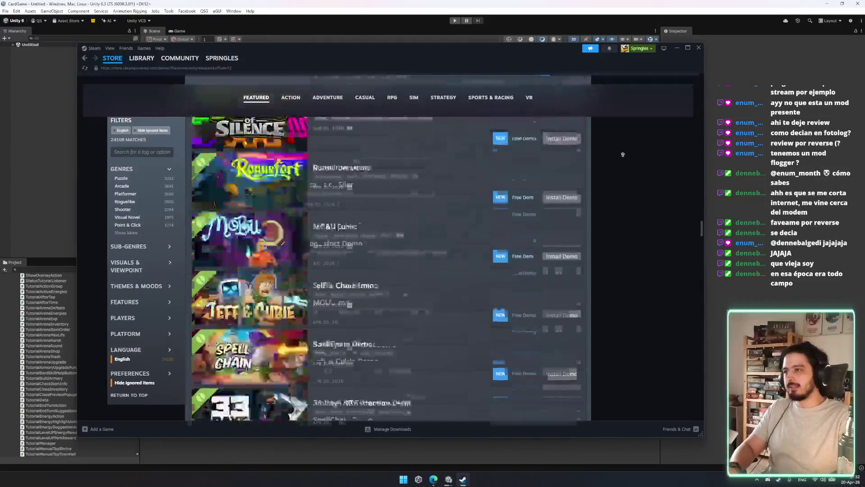
{"action": "scroll", "coordinate": [449, 260], "scroll_direction": "down", "scroll_amount": 5}
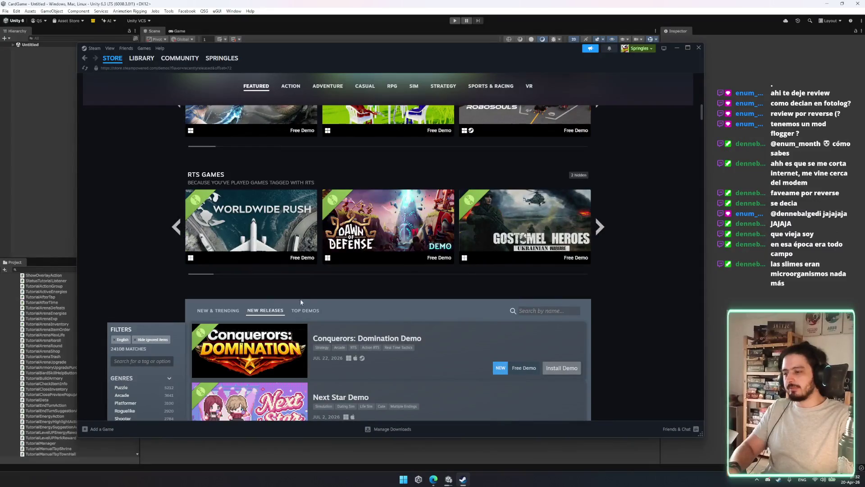
{"action": "scroll", "coordinate": [155, 243], "scroll_direction": "up", "scroll_amount": 15}
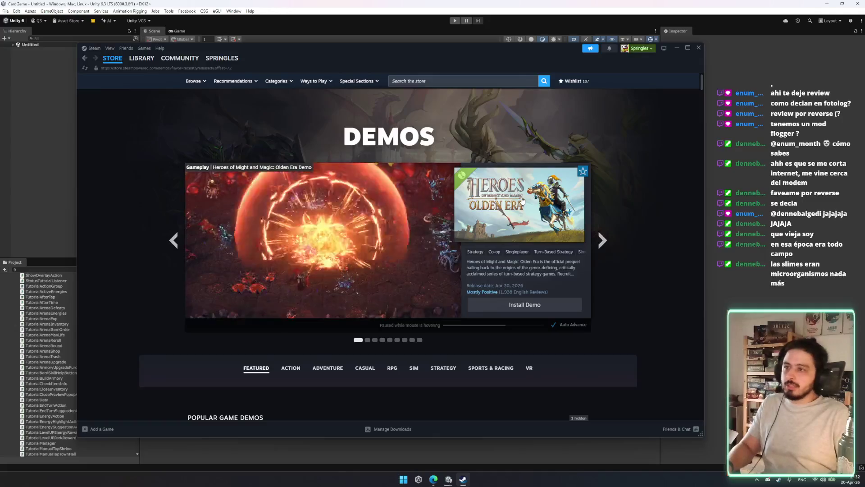
{"action": "mouse_move", "coordinate": [394, 253]}
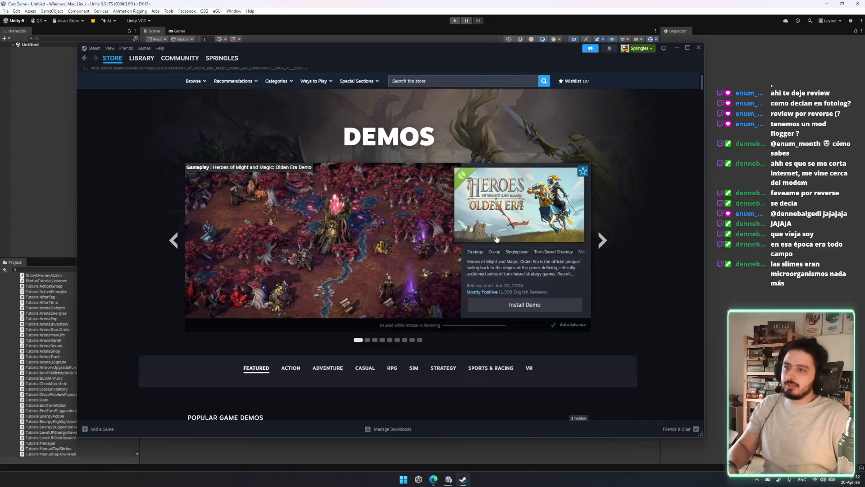
{"action": "left_click", "coordinate": [493, 239]}
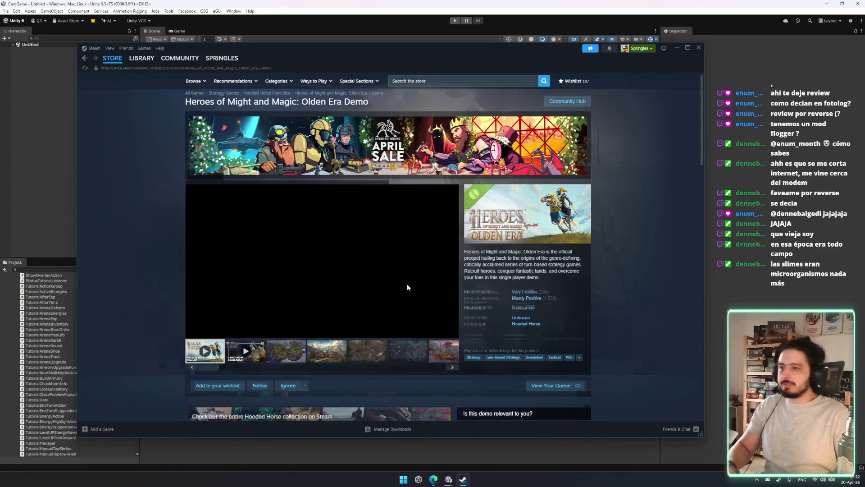
Scroll the Olden Era Demo store page and start its trailer playing.
{"action": "scroll", "coordinate": [405, 275], "scroll_direction": "down", "scroll_amount": 2}
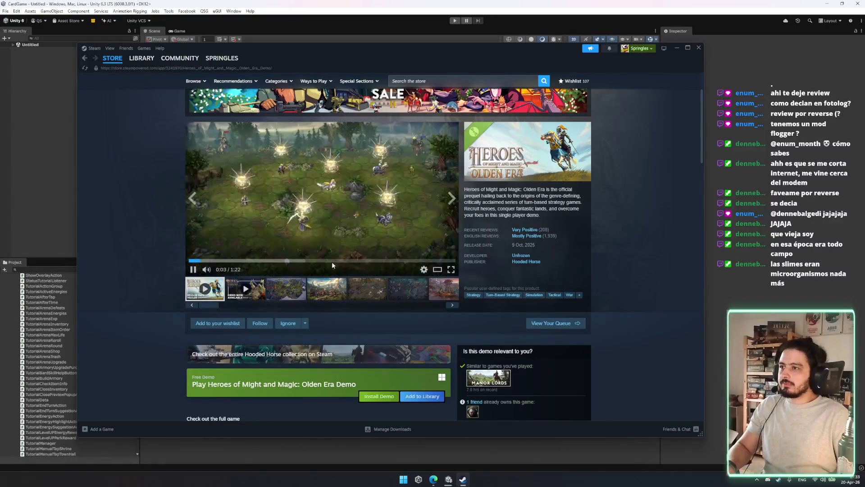
{"action": "left_click", "coordinate": [451, 269]}
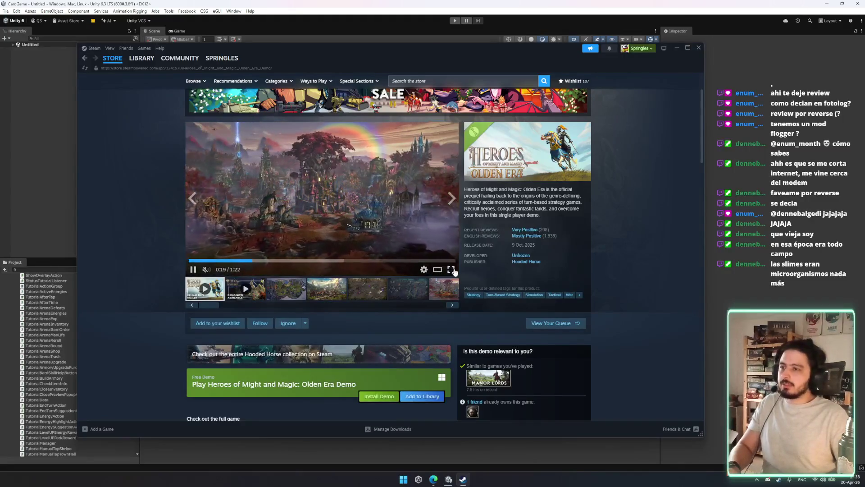
Watch the Olden Era trailer full screen, then exit full screen and pause it.
{"action": "left_click", "coordinate": [451, 270]}
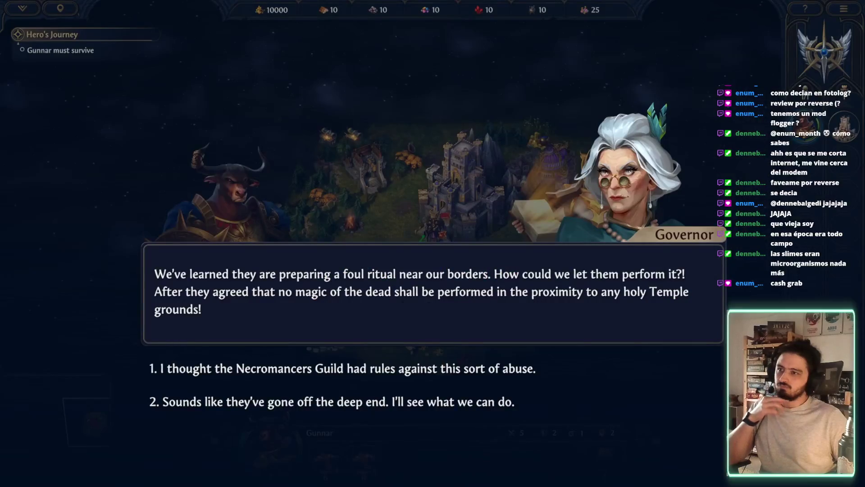
{"action": "left_click", "coordinate": [496, 373]}
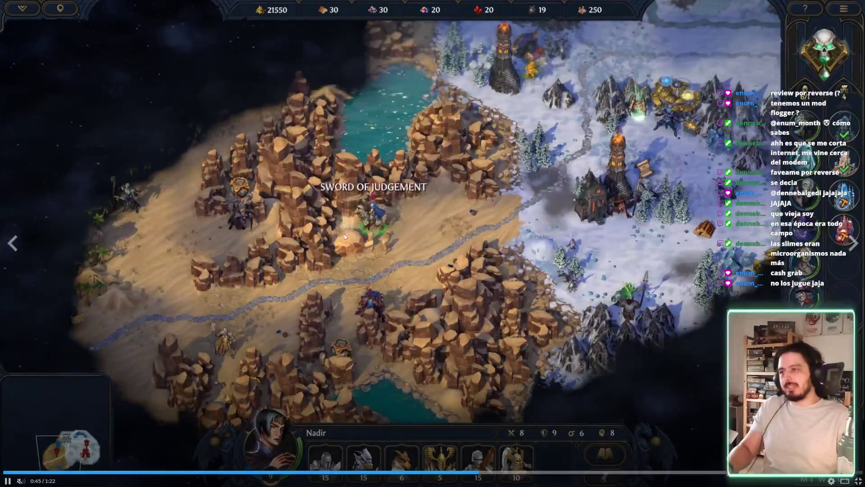
{"action": "key", "text": "Escape"}
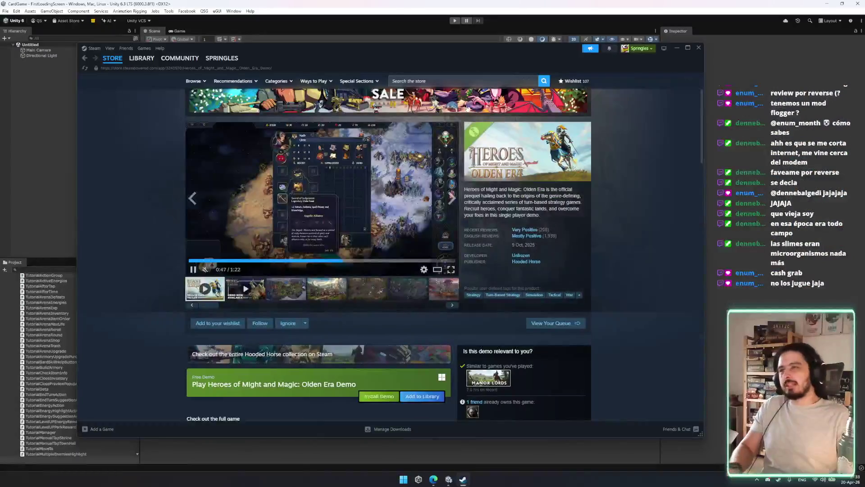
{"action": "left_click", "coordinate": [372, 208]}
{"action": "scroll", "coordinate": [397, 157], "scroll_direction": "up", "scroll_amount": 2}
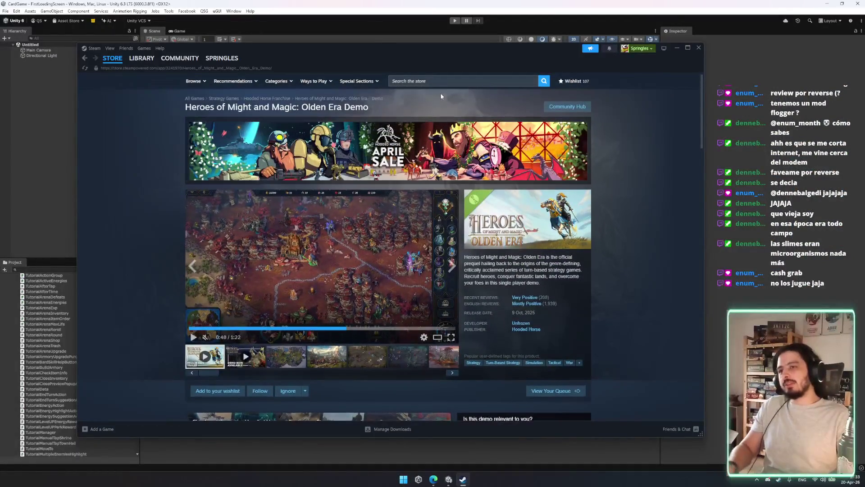
{"action": "left_click", "coordinate": [433, 82]}
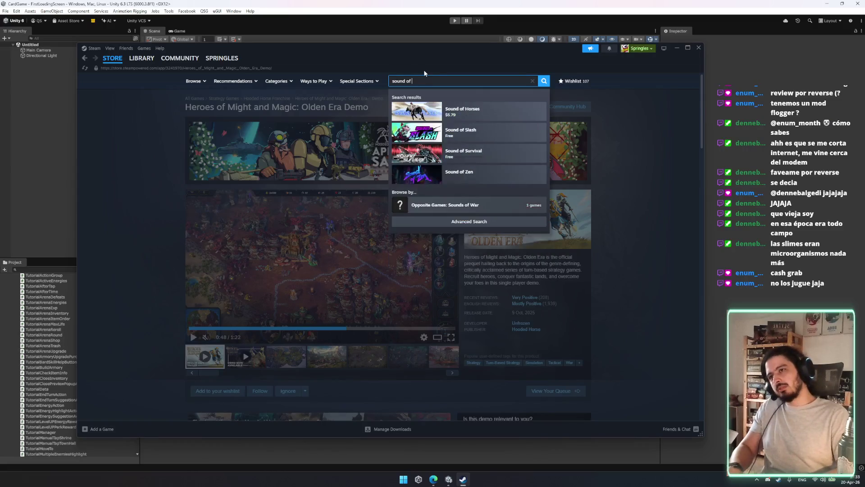
Correct the store search text and open the Songs of Conquest store page.
{"action": "key", "text": "BackSpace"}
{"action": "key", "text": "BackSpace"}
{"action": "key", "text": "BackSpace"}
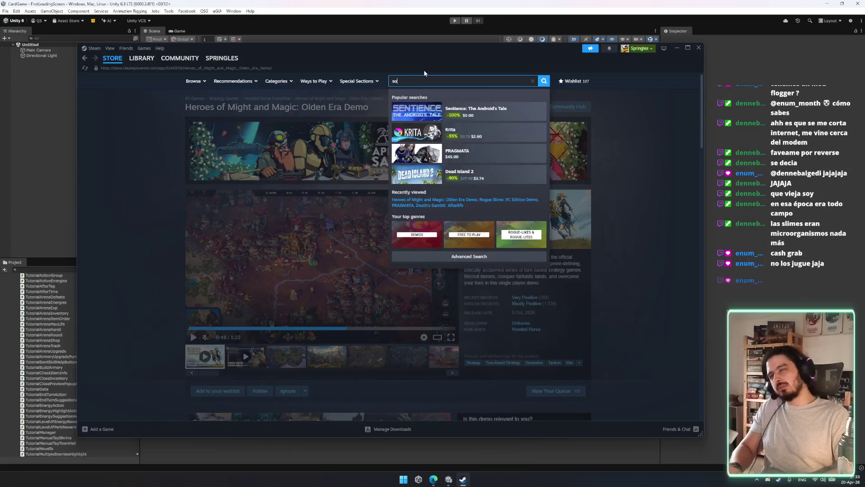
{"action": "type", "text": "ng of c"}
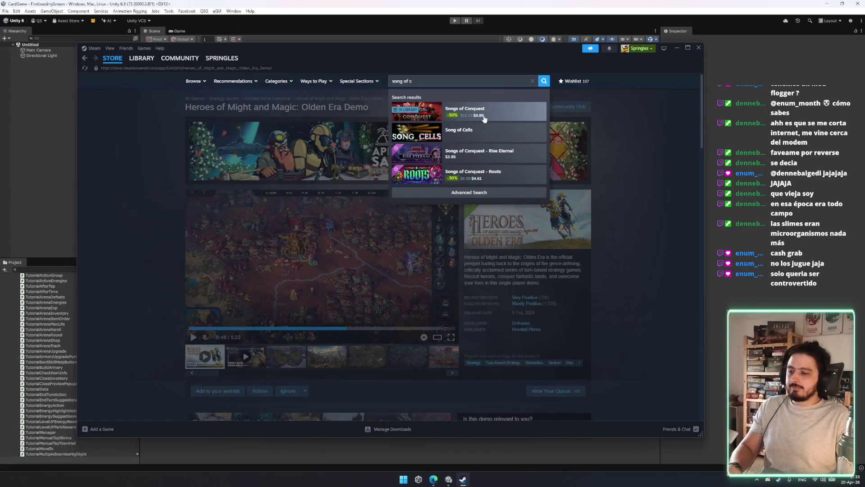
{"action": "left_click", "coordinate": [485, 118]}
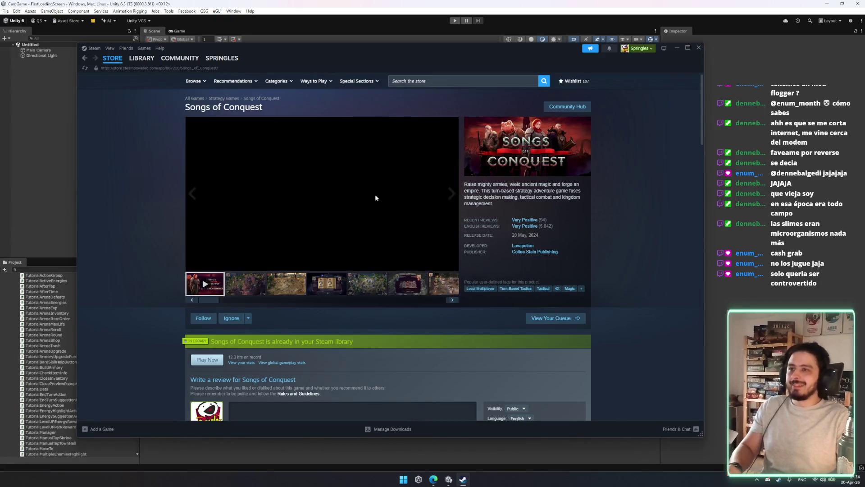
{"action": "scroll", "coordinate": [375, 194], "scroll_direction": "down", "scroll_amount": 5}
{"action": "scroll", "coordinate": [269, 196], "scroll_direction": "down", "scroll_amount": 2}
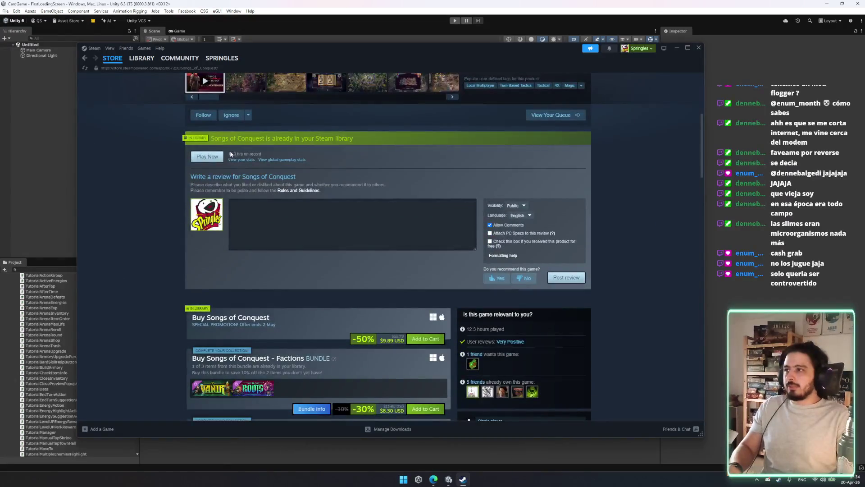
{"action": "scroll", "coordinate": [366, 169], "scroll_direction": "up", "scroll_amount": 4}
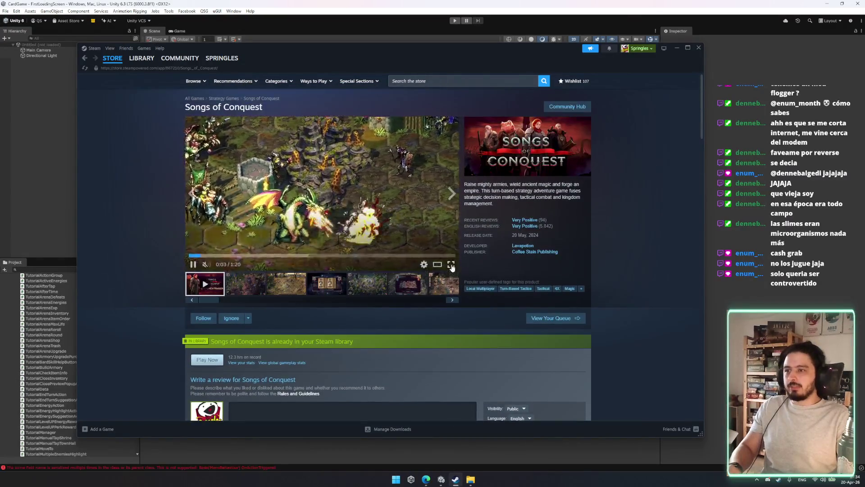
Play the Songs of Conquest trailer full screen, seeking to 0:44, 0:50, 0:54 and 0:59, then exit.
{"action": "left_click", "coordinate": [446, 263]}
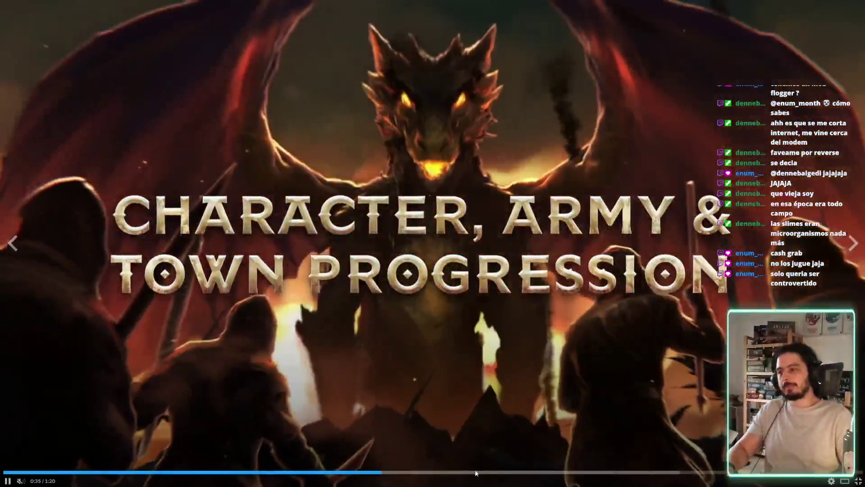
{"action": "left_click", "coordinate": [479, 472]}
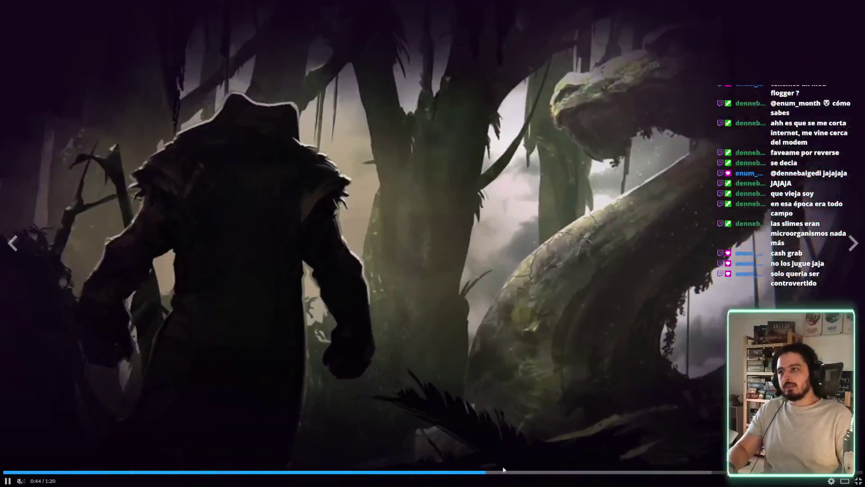
{"action": "left_click", "coordinate": [540, 472]}
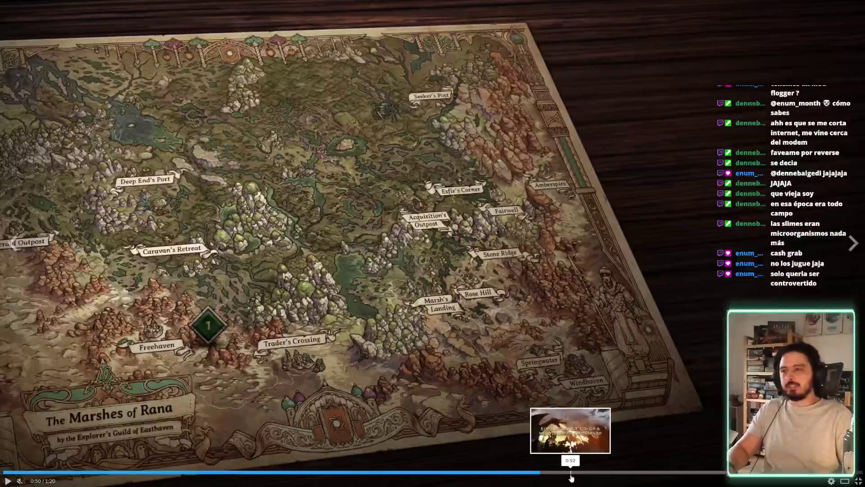
{"action": "left_click", "coordinate": [586, 471]}
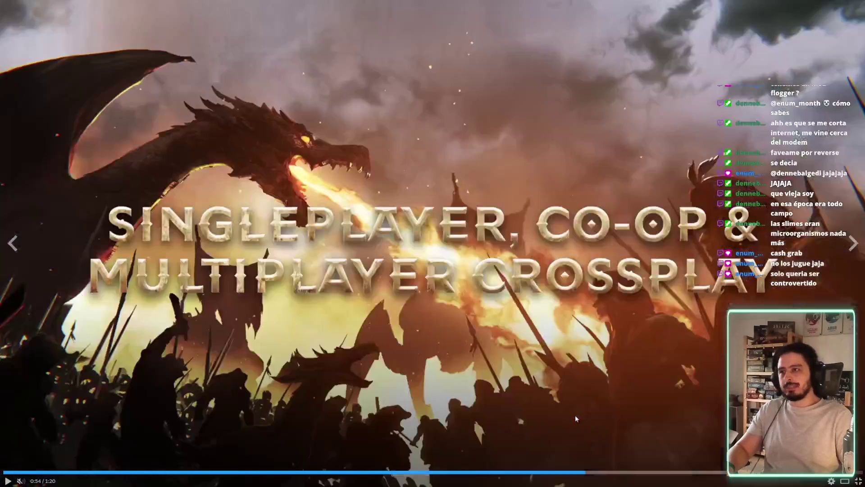
{"action": "left_click", "coordinate": [639, 472]}
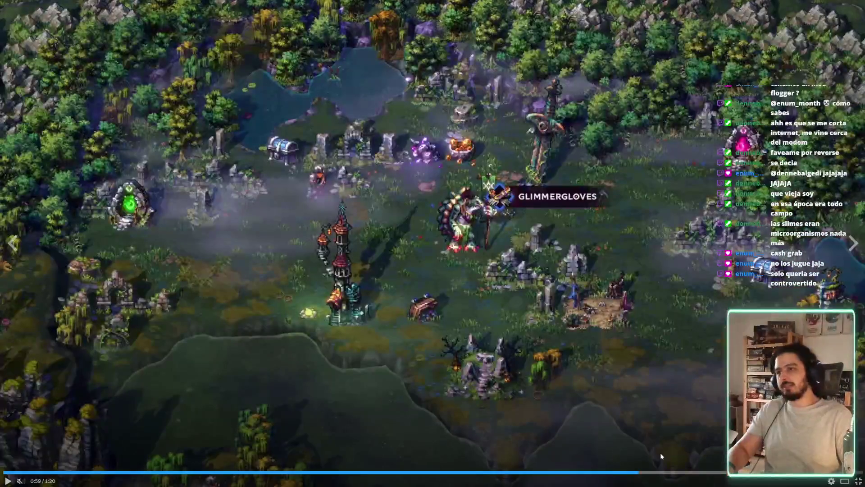
{"action": "left_click", "coordinate": [640, 375]}
{"action": "key", "text": "Escape"}
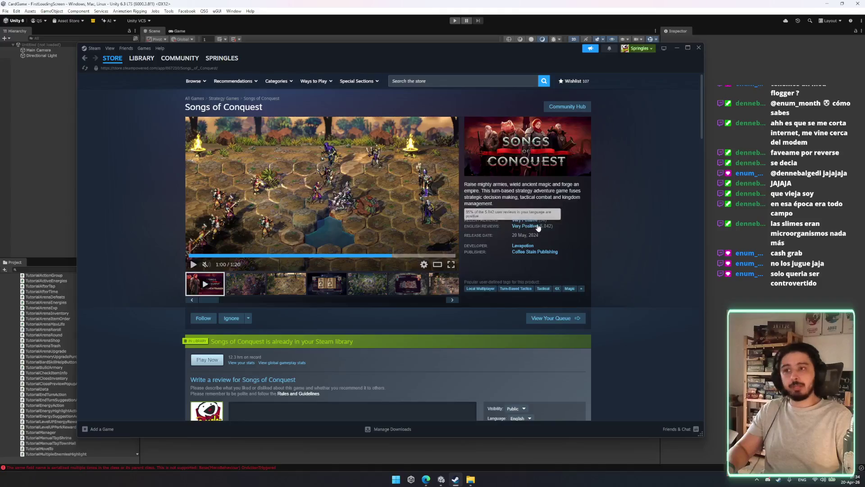
{"action": "left_click", "coordinate": [553, 107]}
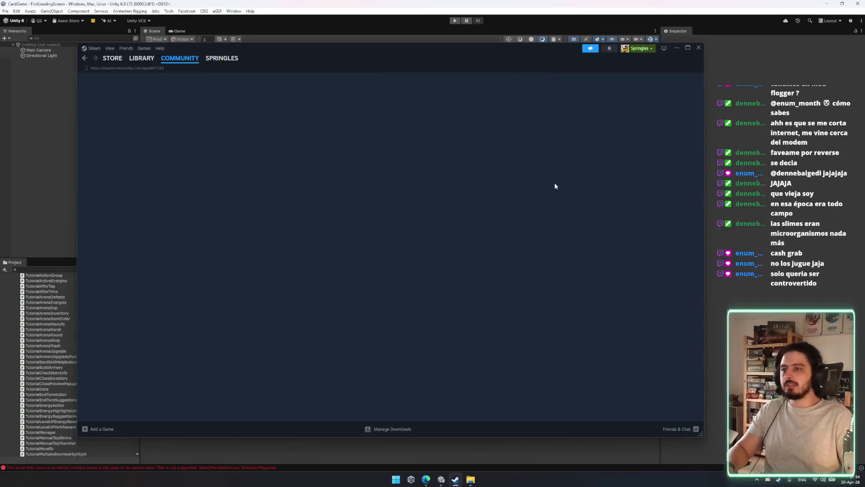
Close Steam and move the Addressables Report window to the left side.
{"action": "left_click", "coordinate": [112, 58]}
{"action": "left_click", "coordinate": [699, 50]}
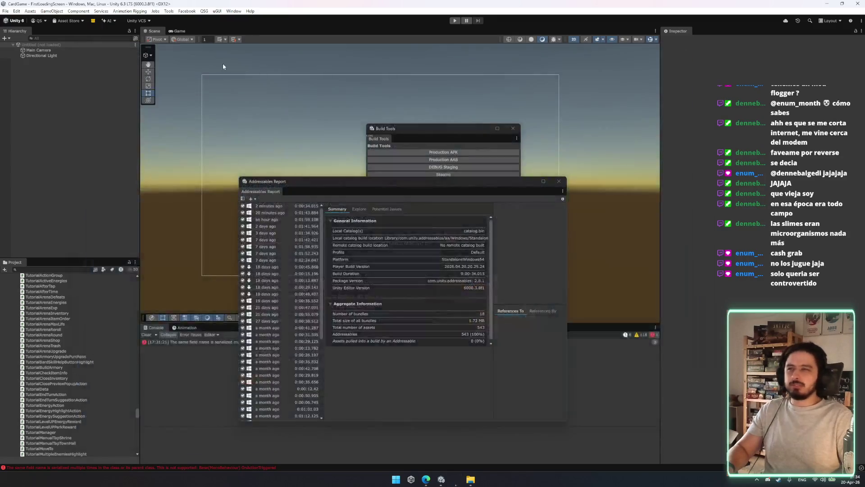
{"action": "left_click_drag", "start_coordinate": [418, 179], "coordinate": [212, 130]}
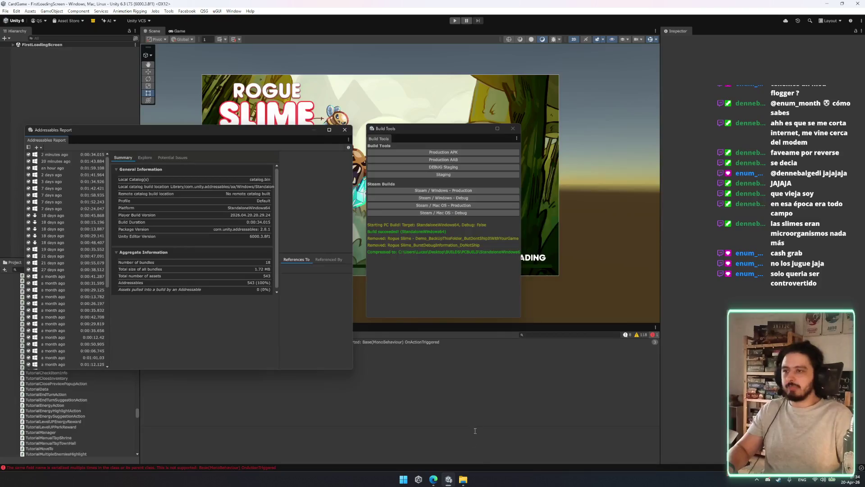
Launch Rogue Slime - Demo.exe from the Production build folder and start from the main menu.
{"action": "left_click", "coordinate": [463, 481]}
{"action": "double_click", "coordinate": [390, 177]}
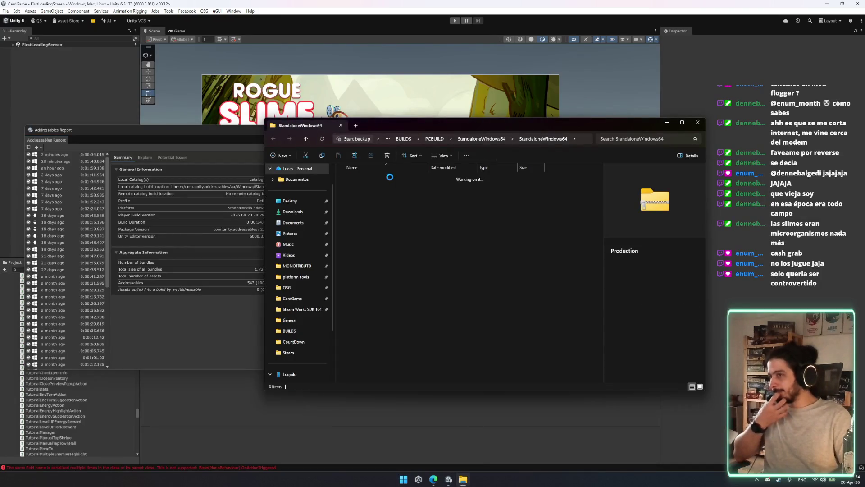
{"action": "double_click", "coordinate": [384, 216]}
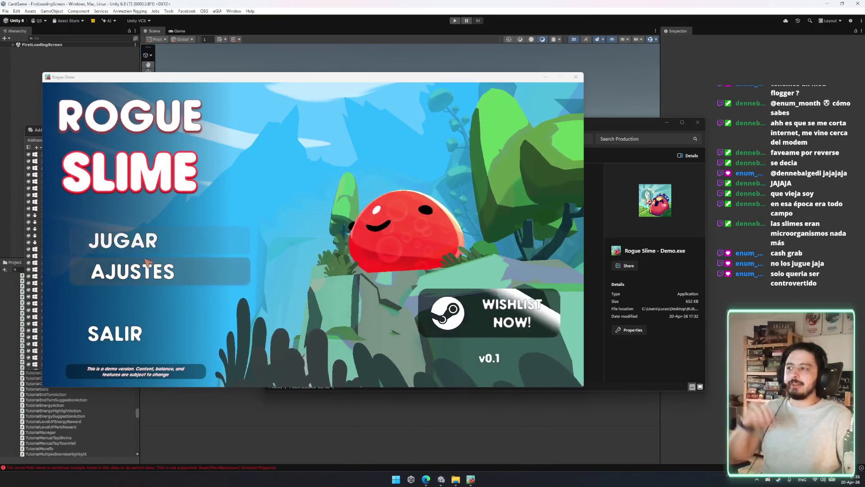
{"action": "left_click", "coordinate": [149, 266]}
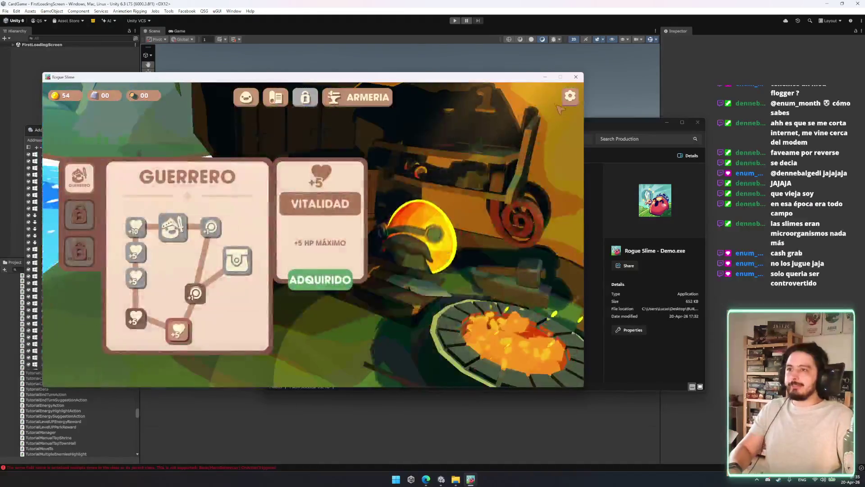
Send the test bug report 'asdfasdfg' from the game's MISC settings.
{"action": "left_click", "coordinate": [569, 96]}
{"action": "left_click", "coordinate": [354, 126]}
{"action": "left_click", "coordinate": [378, 126]}
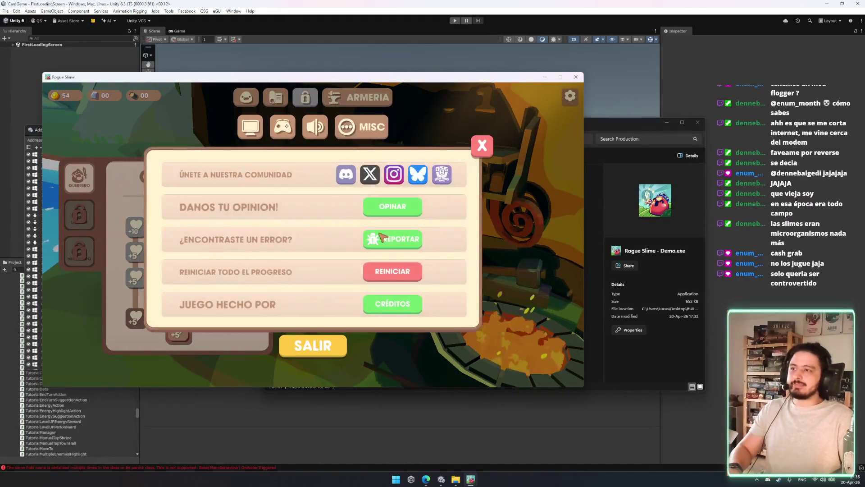
{"action": "left_click", "coordinate": [381, 234]}
{"action": "type", "text": "asdfasdfg"}
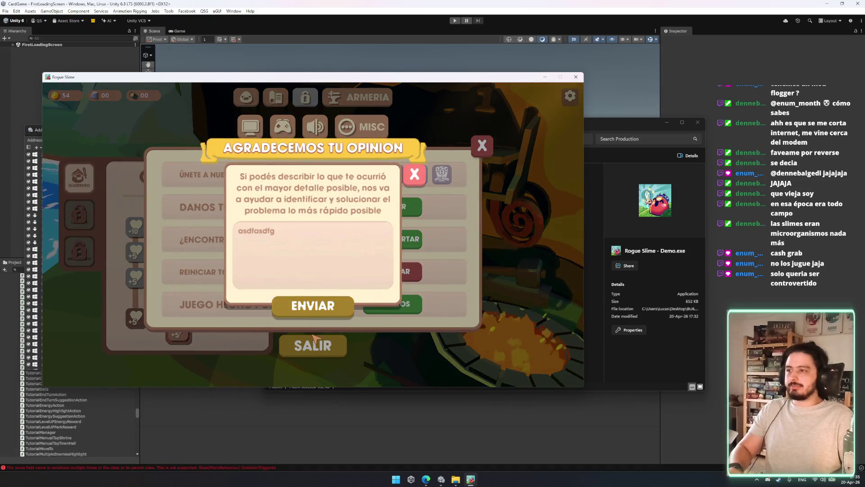
{"action": "left_click", "coordinate": [313, 306]}
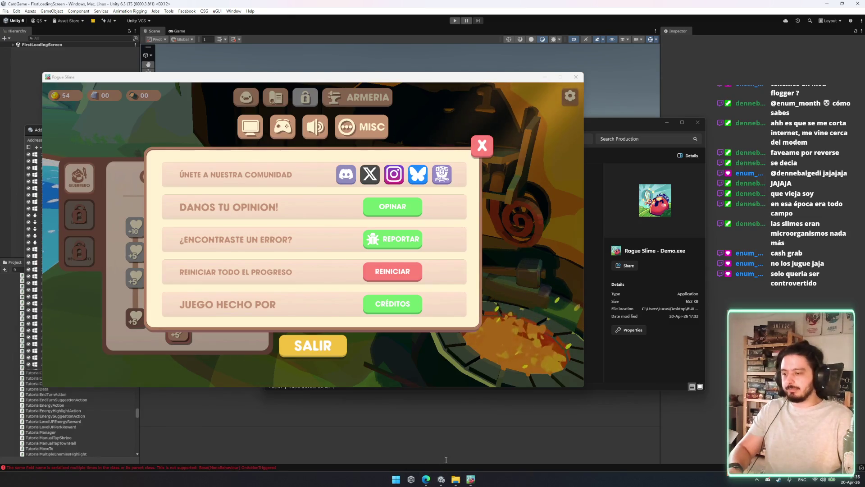
{"action": "left_click", "coordinate": [427, 479]}
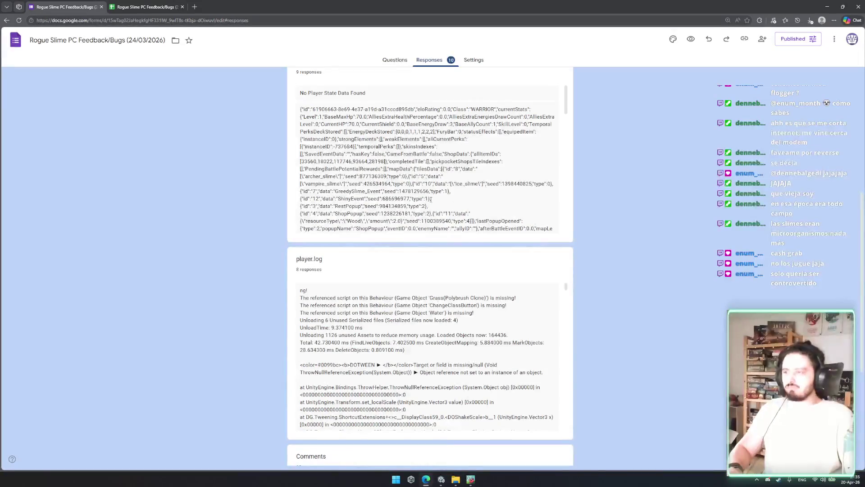
View the responses in Google Sheets, check the test report in row 12, then return to the game.
{"action": "scroll", "coordinate": [511, 99], "scroll_direction": "up", "scroll_amount": 10}
{"action": "left_click", "coordinate": [524, 92]}
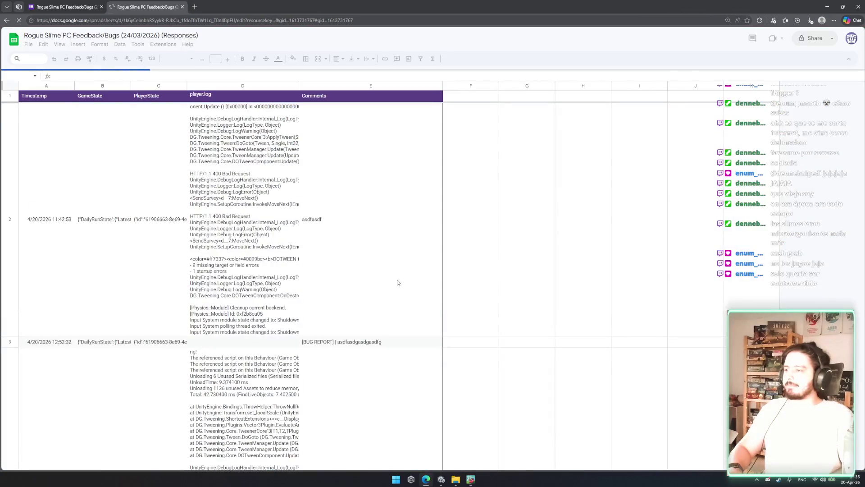
{"action": "left_click", "coordinate": [553, 274]}
{"action": "scroll", "coordinate": [532, 274], "scroll_direction": "down", "scroll_amount": 10}
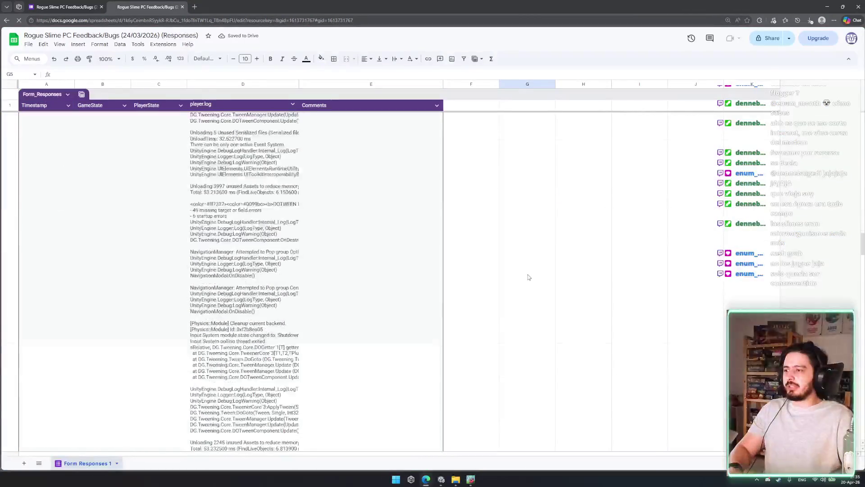
{"action": "scroll", "coordinate": [511, 274], "scroll_direction": "down", "scroll_amount": 5}
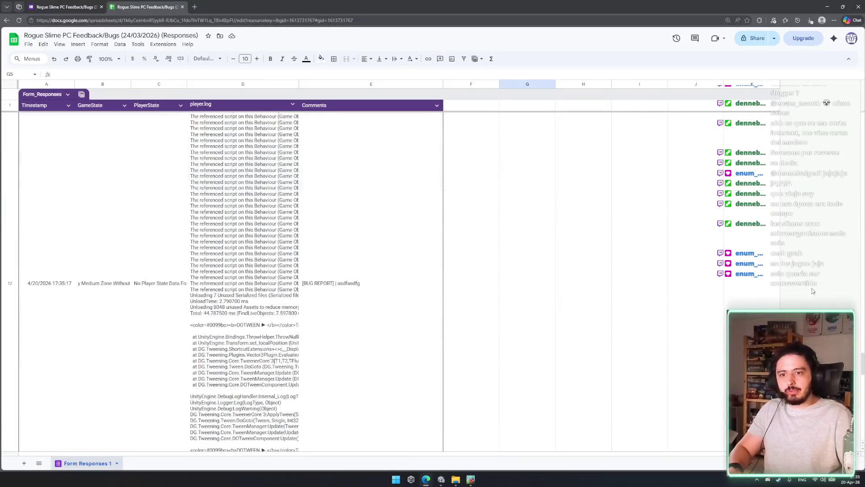
{"action": "left_click_drag", "start_coordinate": [863, 362], "coordinate": [861, 359]}
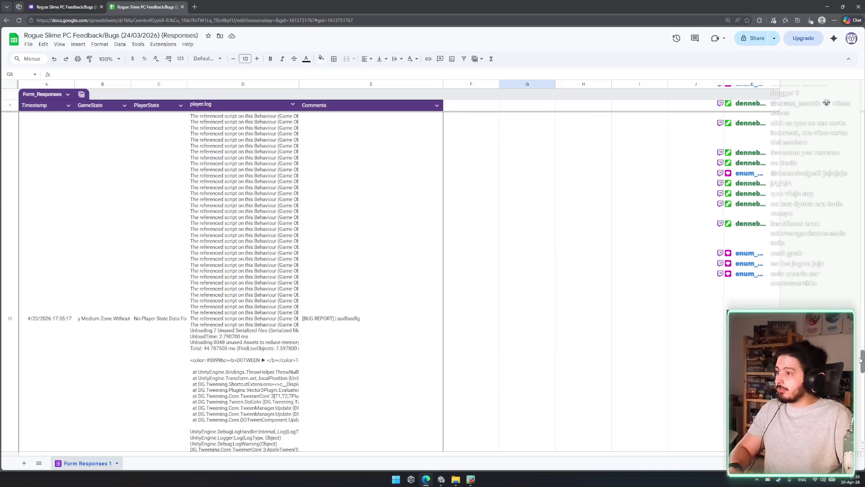
{"action": "scroll", "coordinate": [297, 299], "scroll_direction": "down", "scroll_amount": 5}
{"action": "scroll", "coordinate": [297, 299], "scroll_direction": "down", "scroll_amount": 5}
{"action": "scroll", "coordinate": [297, 299], "scroll_direction": "up", "scroll_amount": 3}
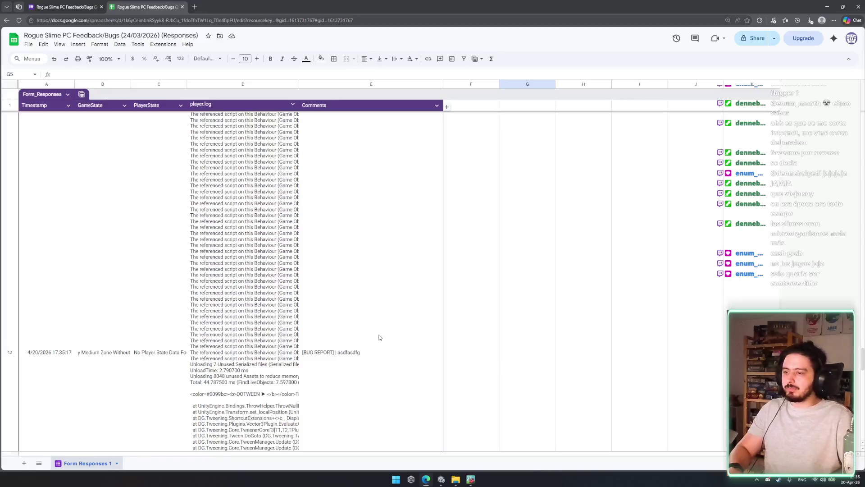
{"action": "left_click", "coordinate": [470, 480]}
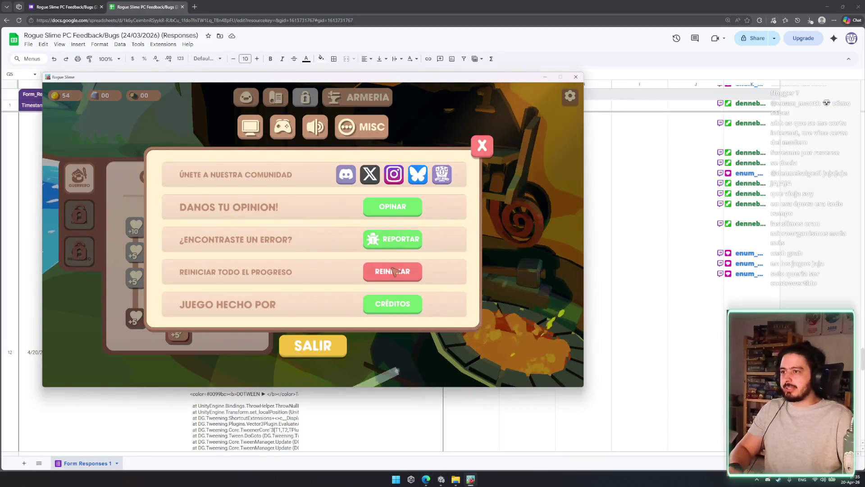
Write a praising comment in the OPINAR feedback form, fix its last word, and send it.
{"action": "left_click", "coordinate": [391, 215]}
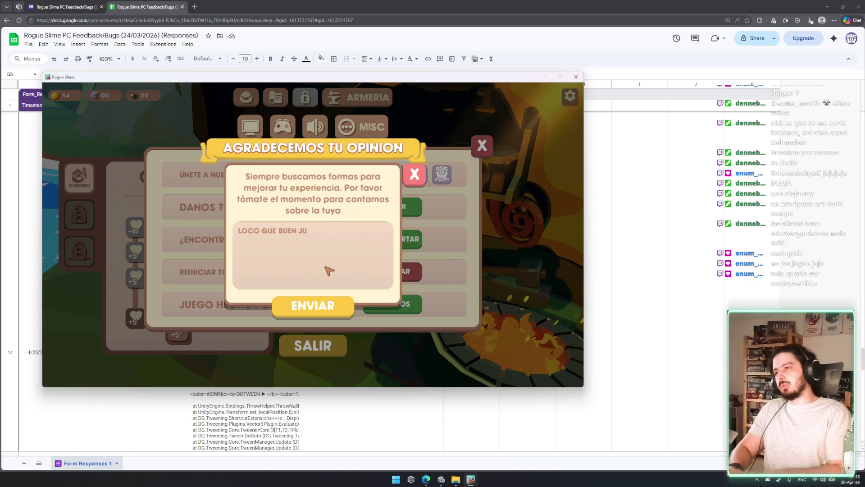
{"action": "type", "text": "EGO"}
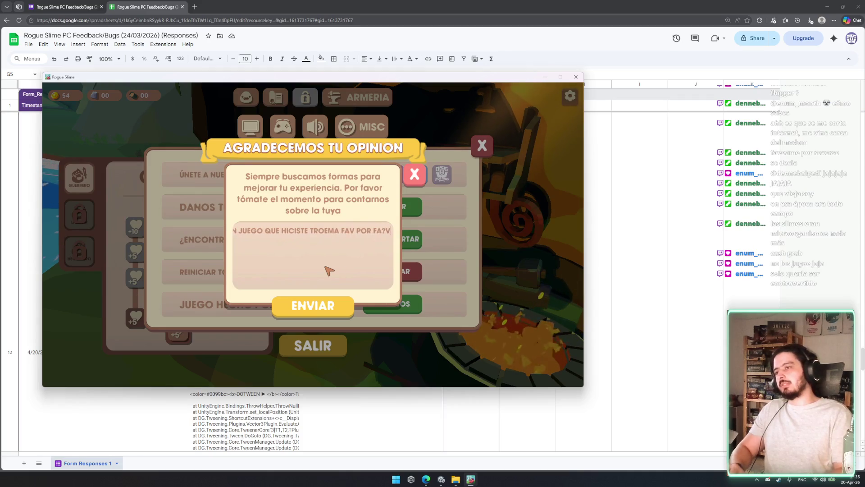
{"action": "key", "text": "XF86AudioLowerVolume"}
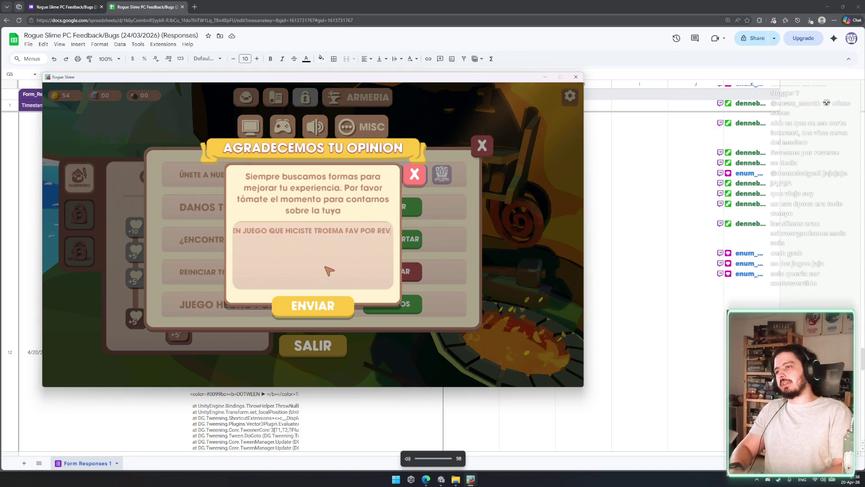
{"action": "key", "text": "BackSpace"}
{"action": "type", "text": "E"}
{"action": "left_click", "coordinate": [312, 306]}
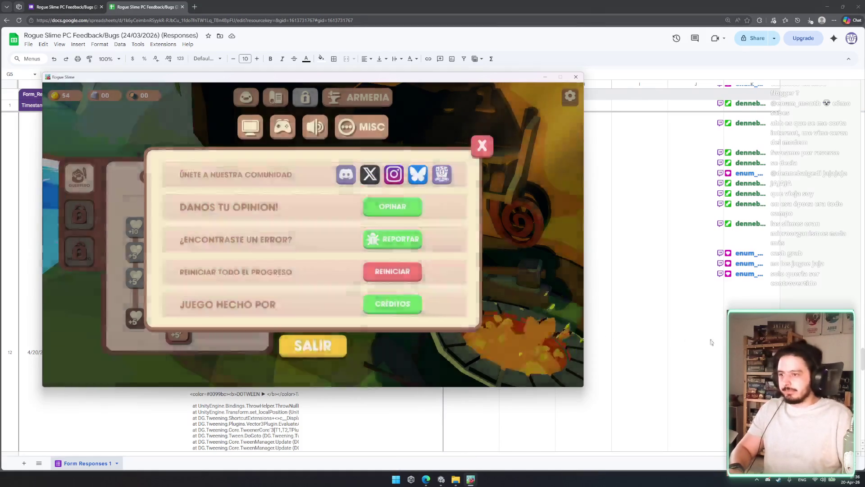
{"action": "left_click", "coordinate": [743, 343]}
Widen column E, read the new comment in cell E13 unchanged, and open a new browser tab.
{"action": "scroll", "coordinate": [452, 337], "scroll_direction": "down", "scroll_amount": 5}
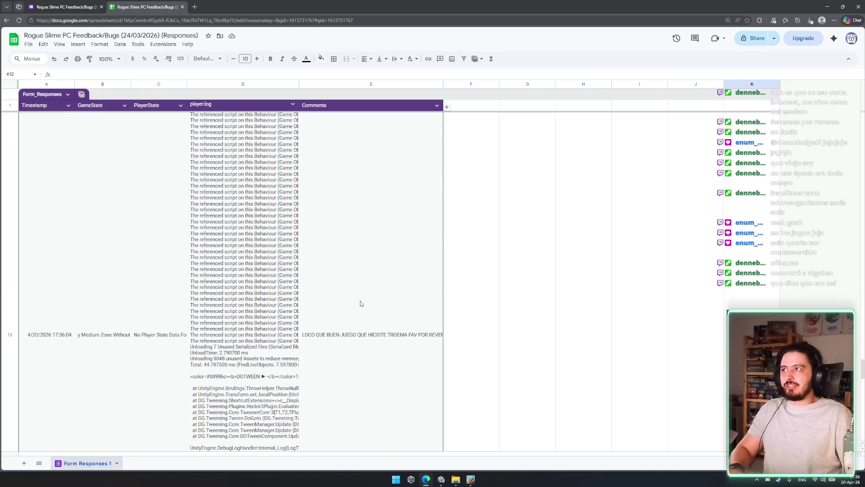
{"action": "scroll", "coordinate": [373, 369], "scroll_direction": "down", "scroll_amount": 2}
{"action": "left_click_drag", "start_coordinate": [443, 84], "coordinate": [621, 139]}
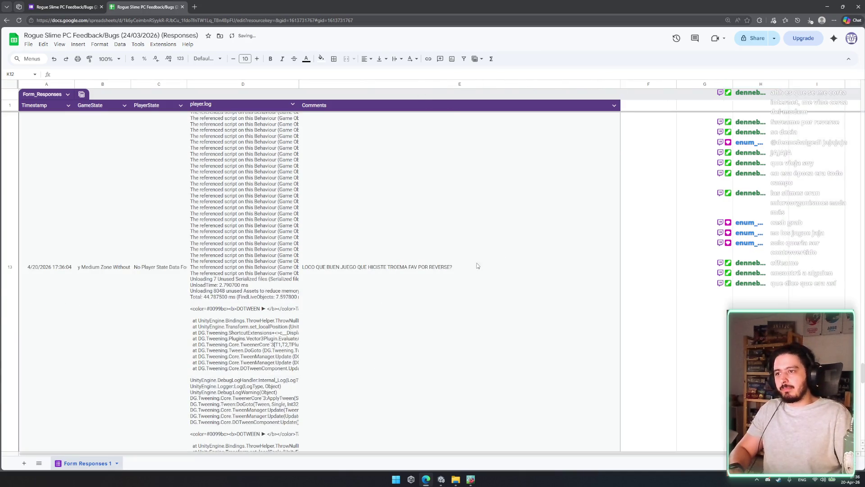
{"action": "double_click", "coordinate": [446, 269]}
{"action": "left_click", "coordinate": [685, 339]}
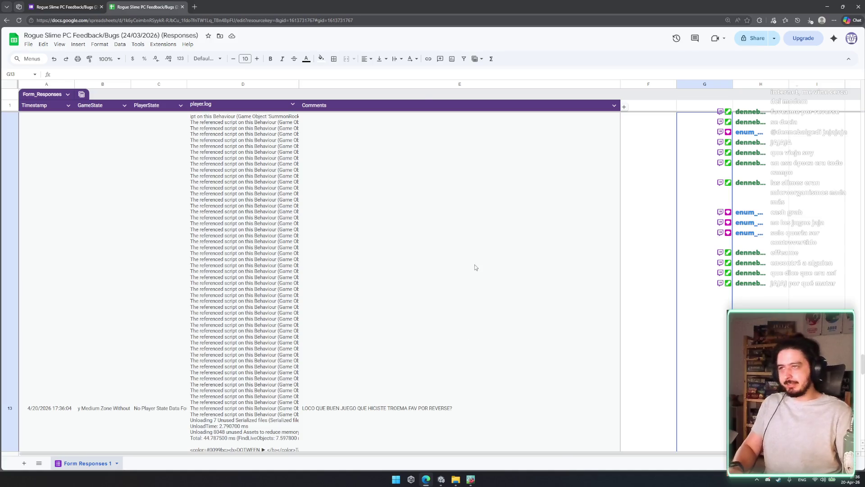
{"action": "key", "text": "ctrl+t"}
Search Google for 'pay f to pay respects' and browse the image results.
{"action": "type", "text": "pay f"}
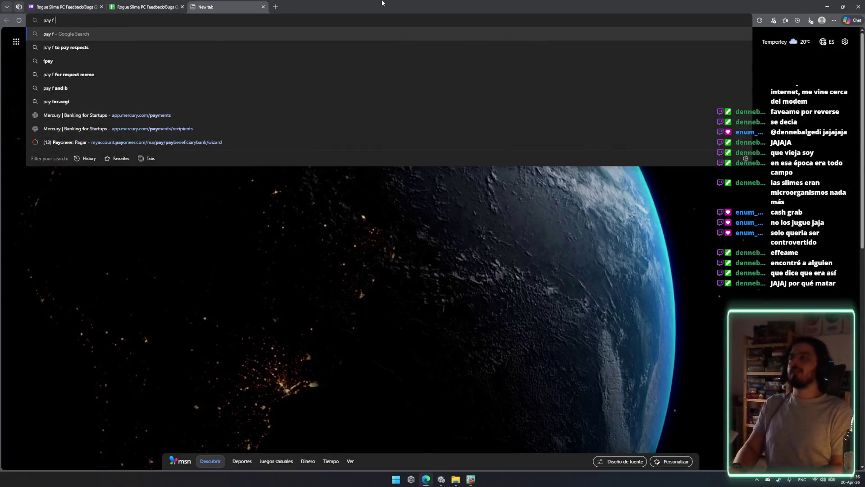
{"action": "key", "text": "Down"}
{"action": "key", "text": "Return"}
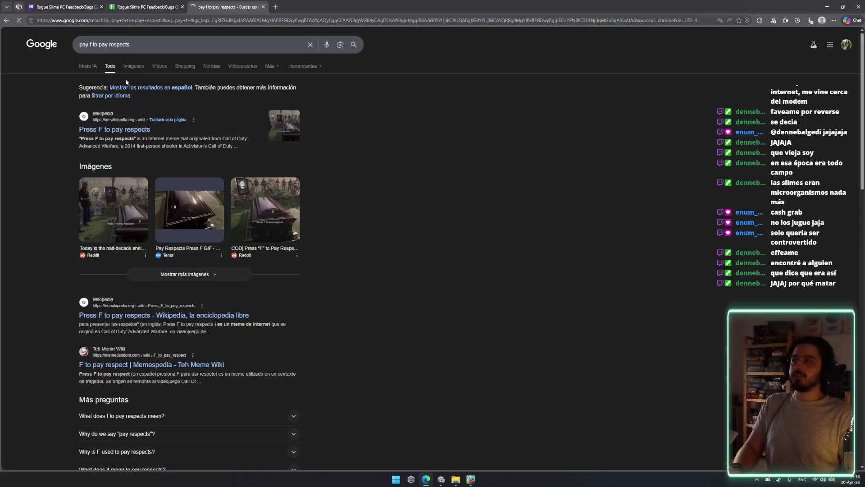
{"action": "left_click", "coordinate": [134, 64]}
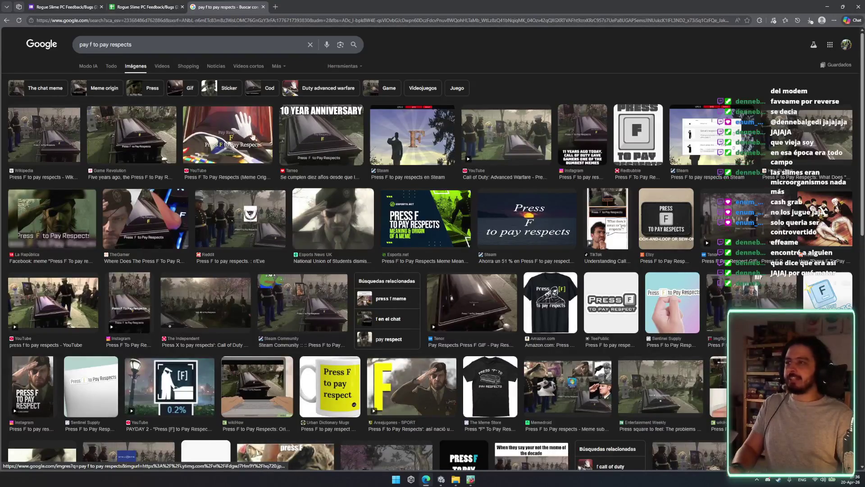
{"action": "scroll", "coordinate": [303, 153], "scroll_direction": "down", "scroll_amount": 5}
{"action": "scroll", "coordinate": [561, 269], "scroll_direction": "up", "scroll_amount": 5}
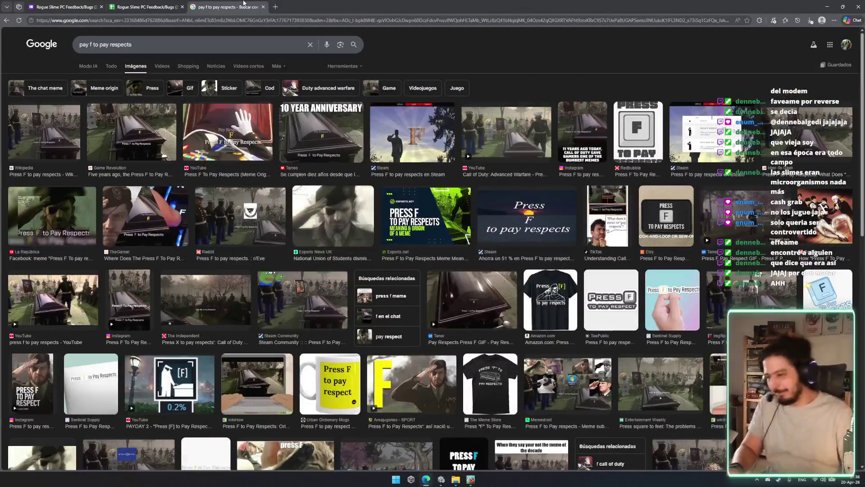
Preview the How-To Geek Press F result, close the image search, and return to the form responses.
{"action": "left_click", "coordinate": [263, 6]}
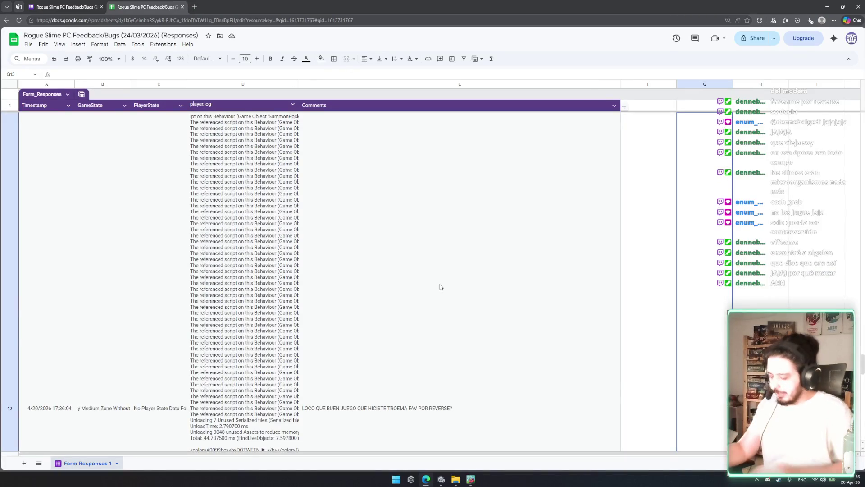
{"action": "key", "text": "ctrl+shift+t"}
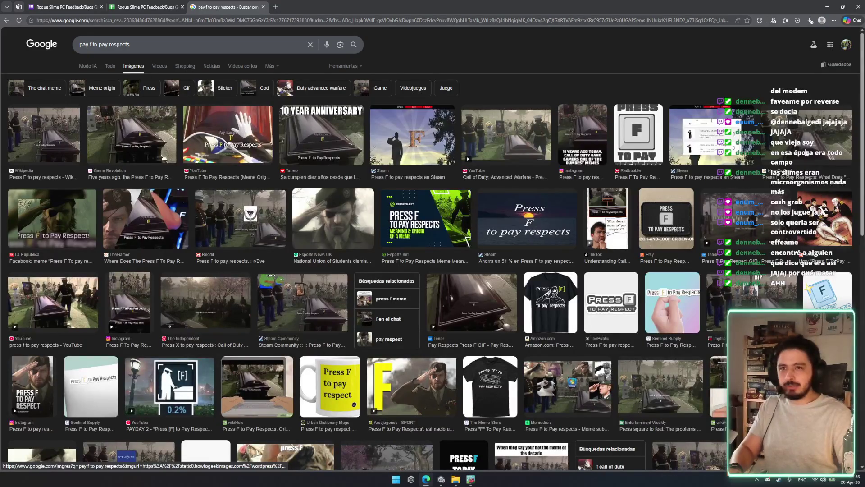
{"action": "left_click", "coordinate": [765, 146]}
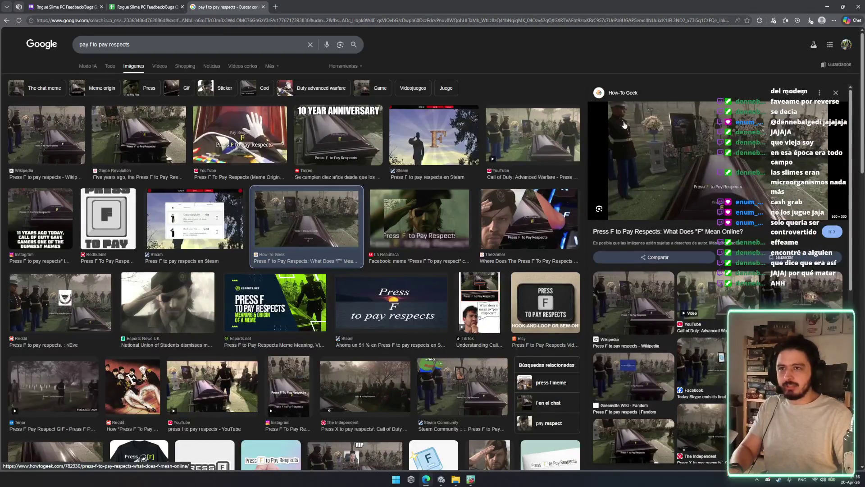
{"action": "key", "text": "ctrl+w"}
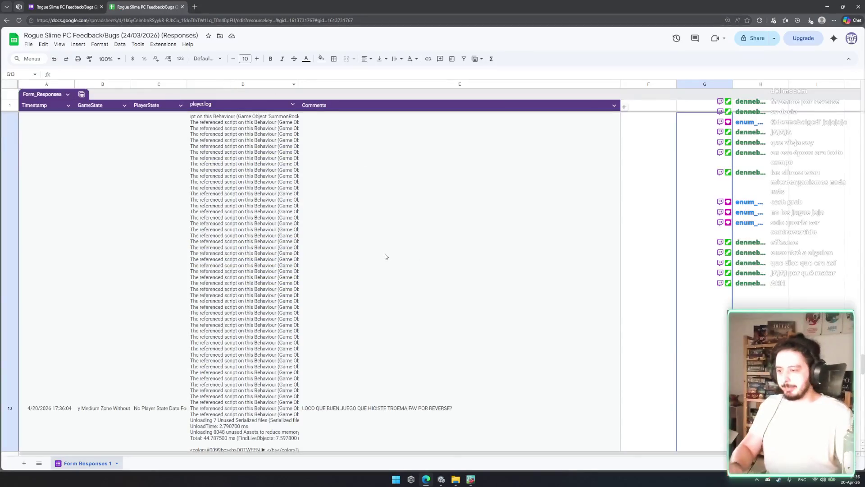
{"action": "key", "text": "ctrl+shift+Tab"}
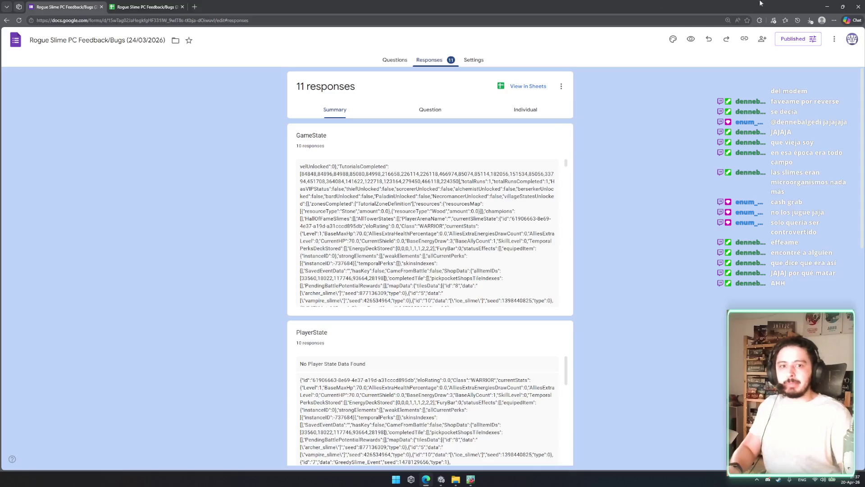
{"action": "key", "text": "alt+Tab"}
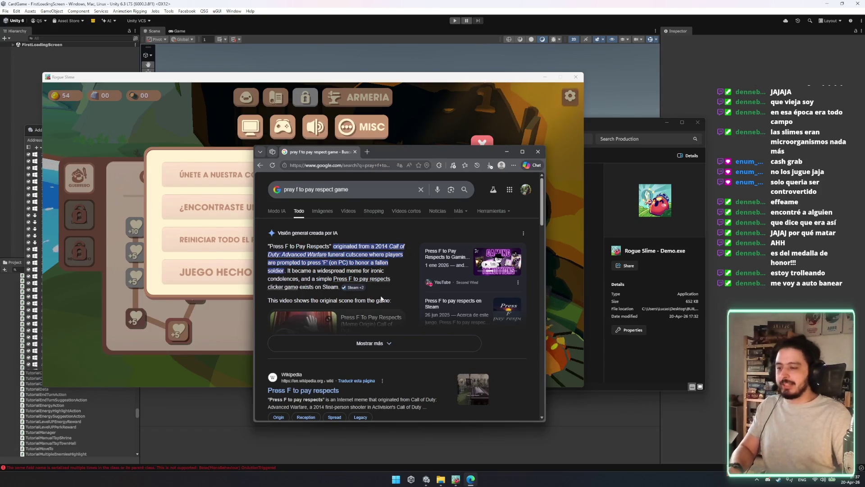
Close the separate Edge search window so the game's misc settings are in front.
{"action": "key", "text": "ctrl+w"}
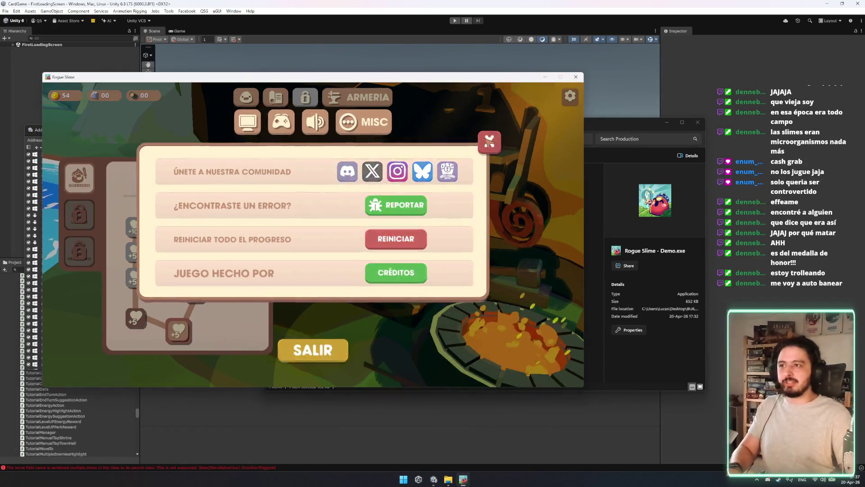
Close the settings panel and quit the Rogue Slime game window.
{"action": "left_click", "coordinate": [482, 145]}
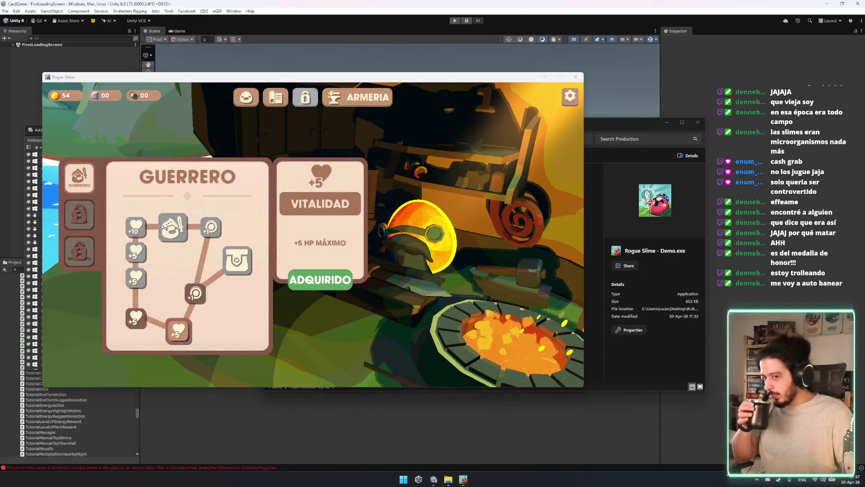
{"action": "left_click", "coordinate": [641, 331]}
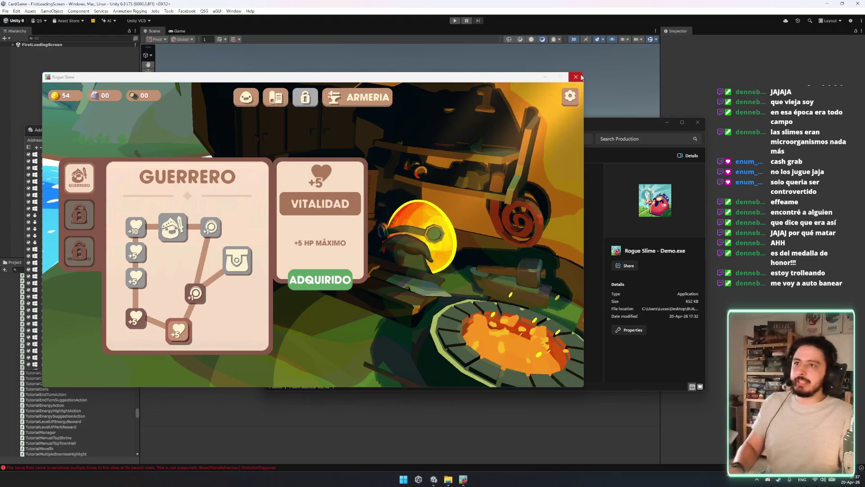
{"action": "left_click", "coordinate": [697, 123]}
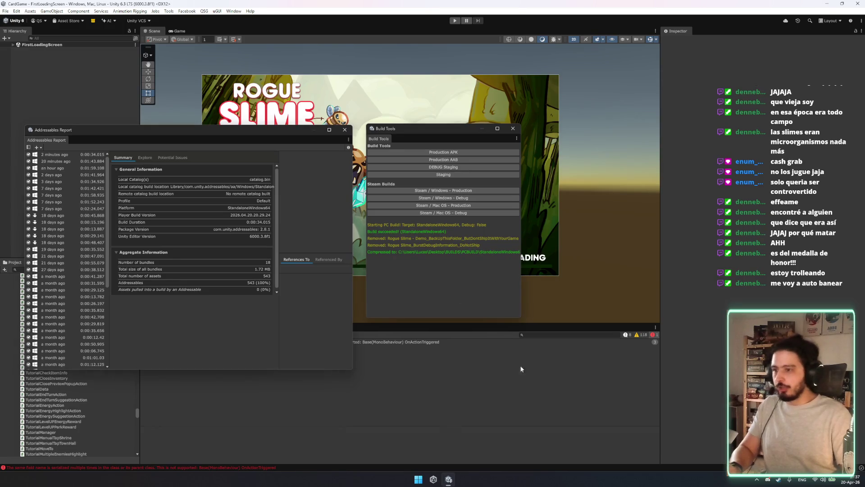
Launch Fork from the Windows search with 'f'.
{"action": "key", "text": "super"}
{"action": "type", "text": "f"}
{"action": "key", "text": "Return"}
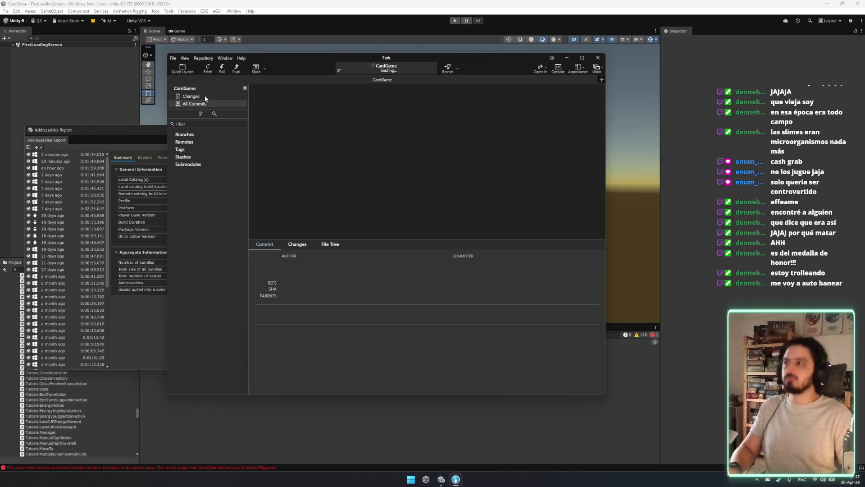
Review the Local Changes diffs and stage SurveyPopup.cs from the Unstaged list.
{"action": "left_click", "coordinate": [205, 96]}
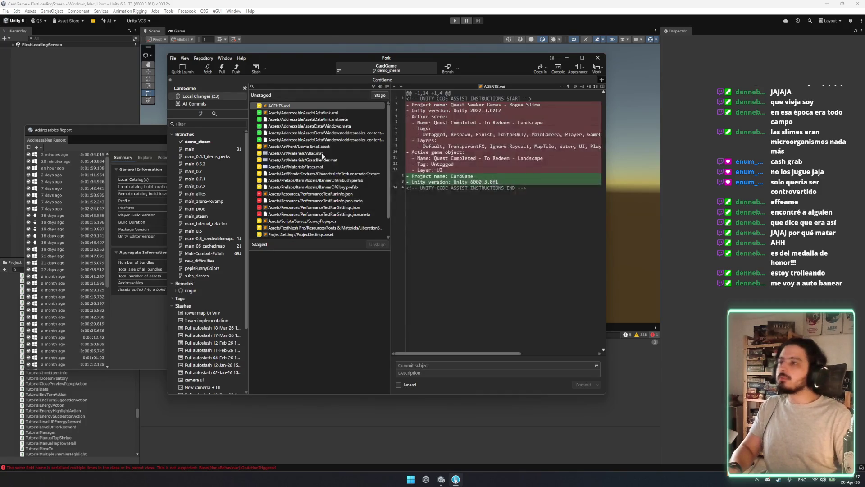
{"action": "left_click", "coordinate": [330, 193]}
{"action": "key", "text": "Up"}
{"action": "key", "text": "Up"}
{"action": "key", "text": "Up"}
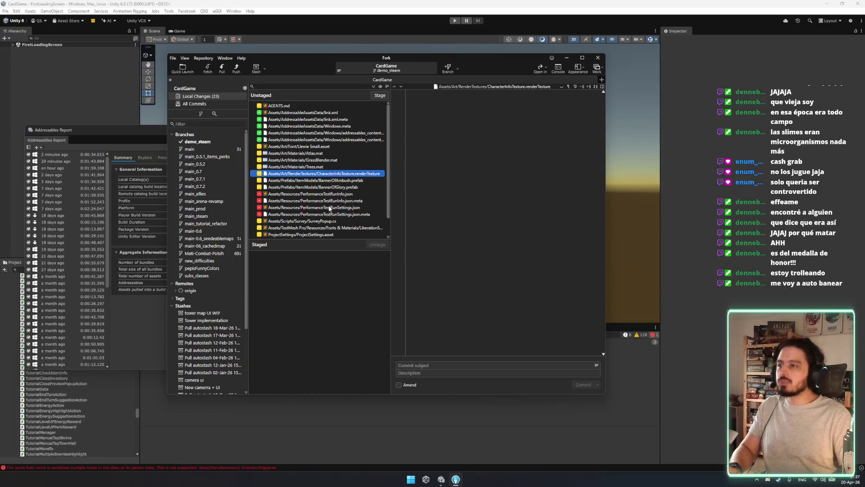
{"action": "left_click", "coordinate": [327, 221]}
{"action": "double_click", "coordinate": [328, 223]}
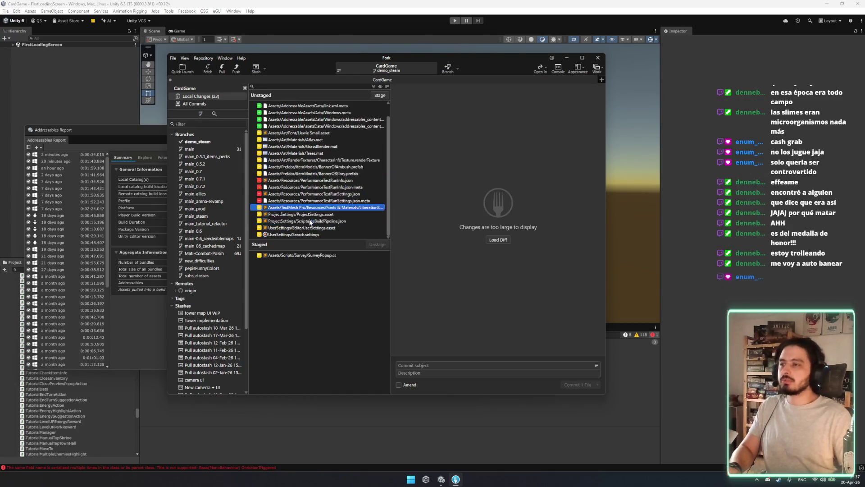
{"action": "left_click", "coordinate": [324, 233]}
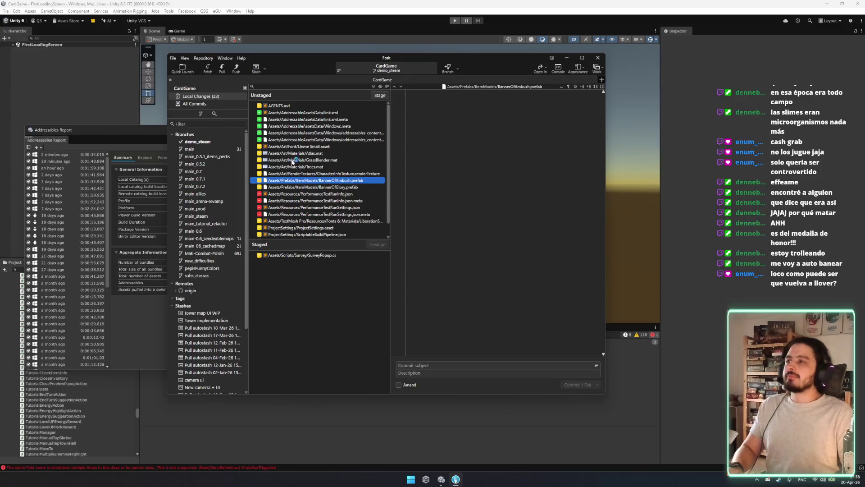
{"action": "left_click", "coordinate": [334, 256]}
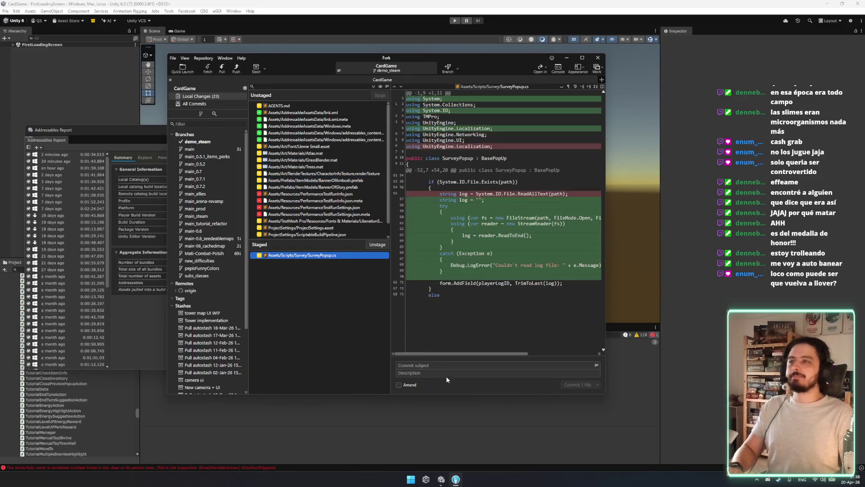
Commit SurveyPopup.cs with the summary 'Fixed survey log' and bring up the Push dialog.
{"action": "left_click", "coordinate": [438, 366]}
{"action": "type", "text": "FIXED"}
{"action": "key", "text": "BackSpace"}
{"action": "key", "text": "BackSpace"}
{"action": "key", "text": "BackSpace"}
{"action": "type", "text": "Fixed re"}
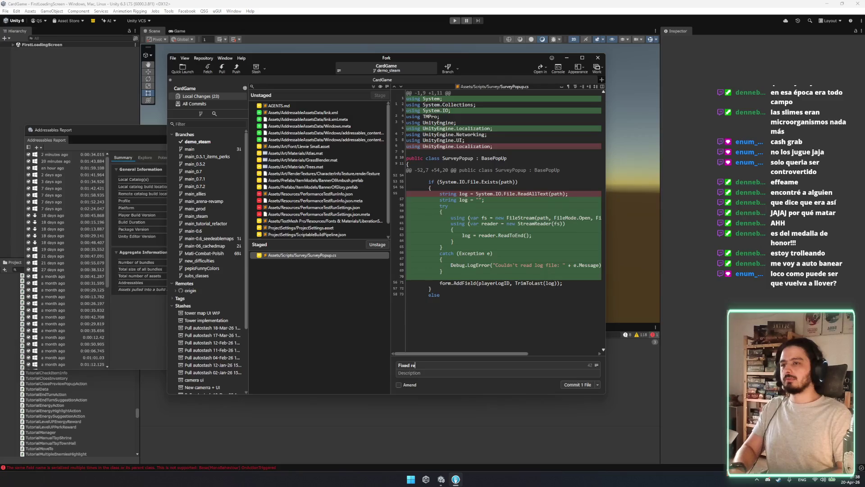
{"action": "key", "text": "BackSpace"}
{"action": "key", "text": "BackSpace"}
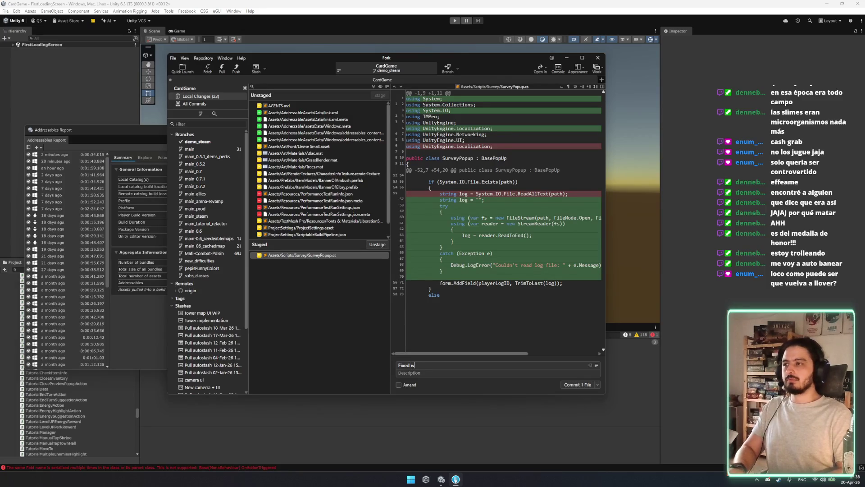
{"action": "type", "text": "sur"}
{"action": "key", "text": "BackSpace"}
{"action": "key", "text": "BackSpace"}
{"action": "type", "text": "surv"}
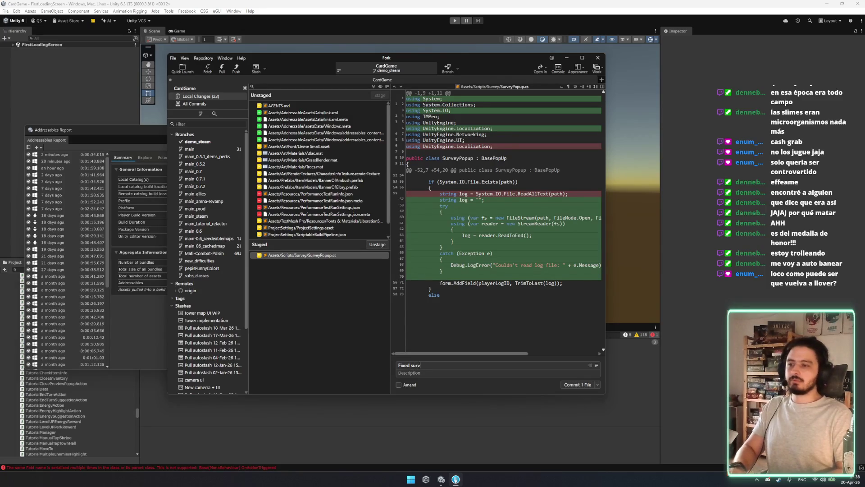
{"action": "type", "text": "ey log"}
{"action": "left_click", "coordinate": [579, 384]}
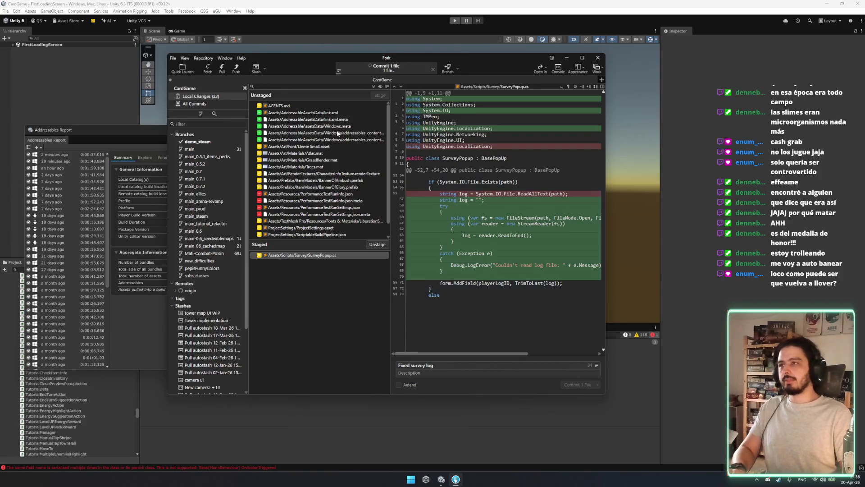
{"action": "left_click", "coordinate": [236, 67]}
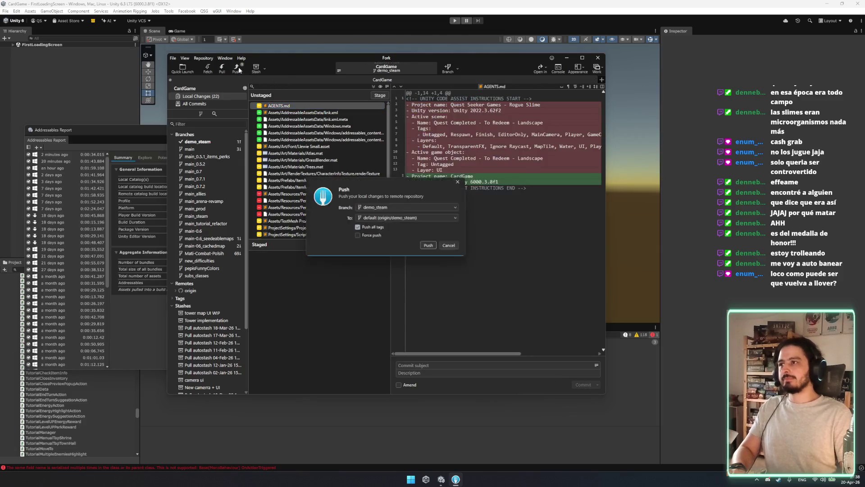
Try pushing demo_steam, dismiss the rejection error, pull origin/demo_steam, and reopen Push.
{"action": "left_click", "coordinate": [430, 247]}
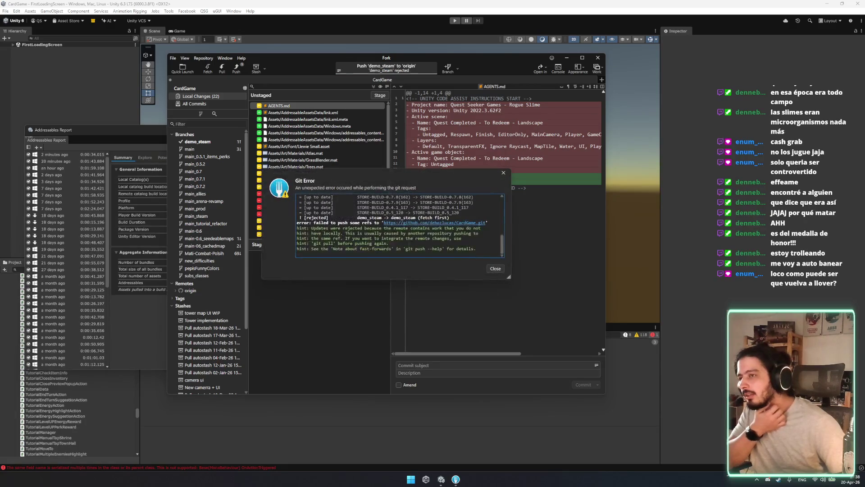
{"action": "left_click", "coordinate": [495, 269]}
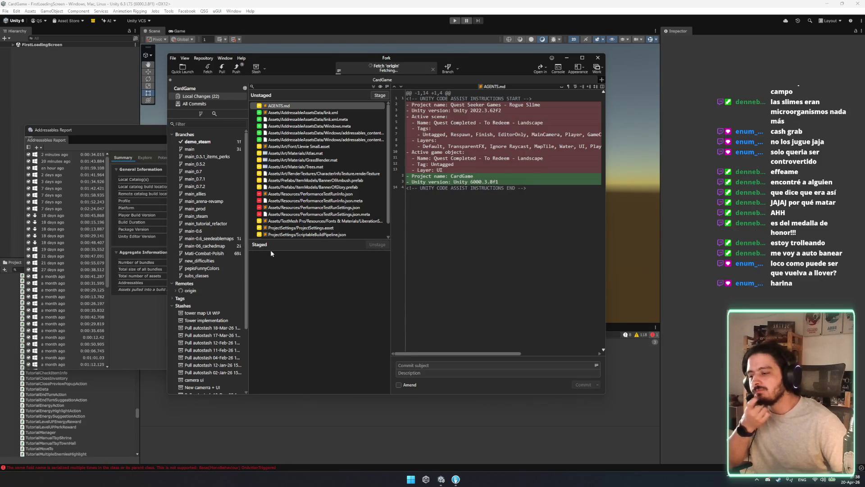
{"action": "left_click", "coordinate": [223, 69]}
{"action": "left_click", "coordinate": [437, 253]}
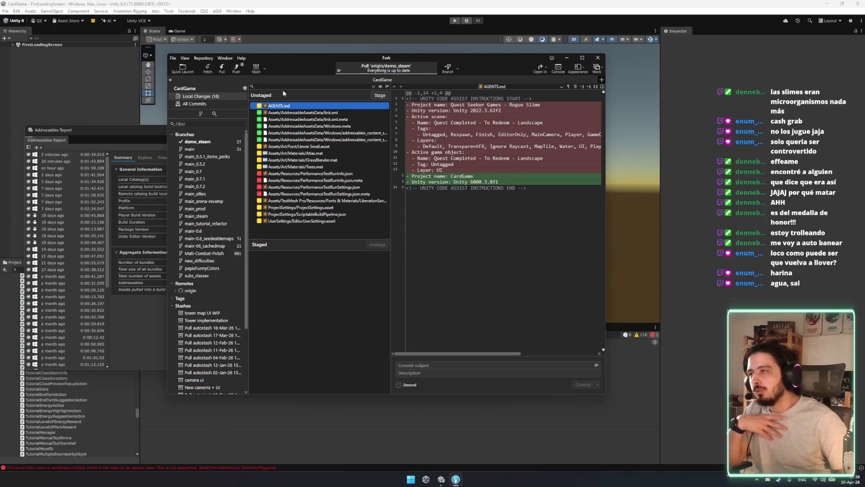
{"action": "left_click", "coordinate": [234, 72]}
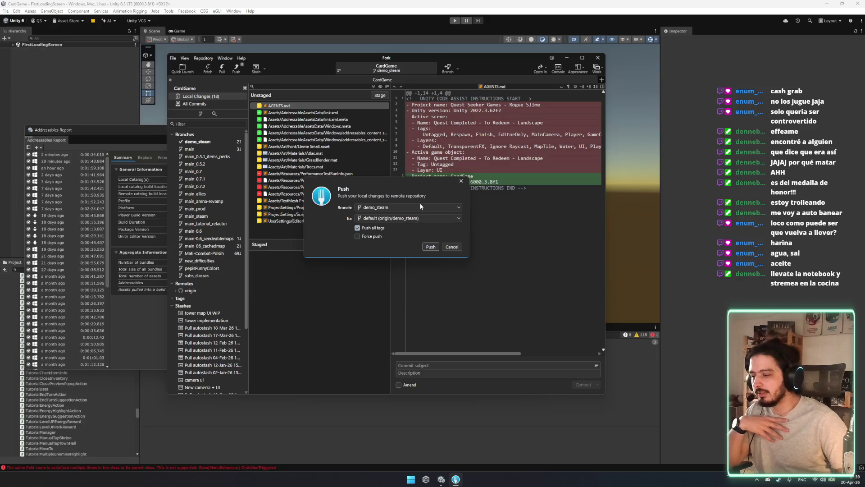
Push demo_steam to origin and check its commit history.
{"action": "left_click", "coordinate": [431, 247]}
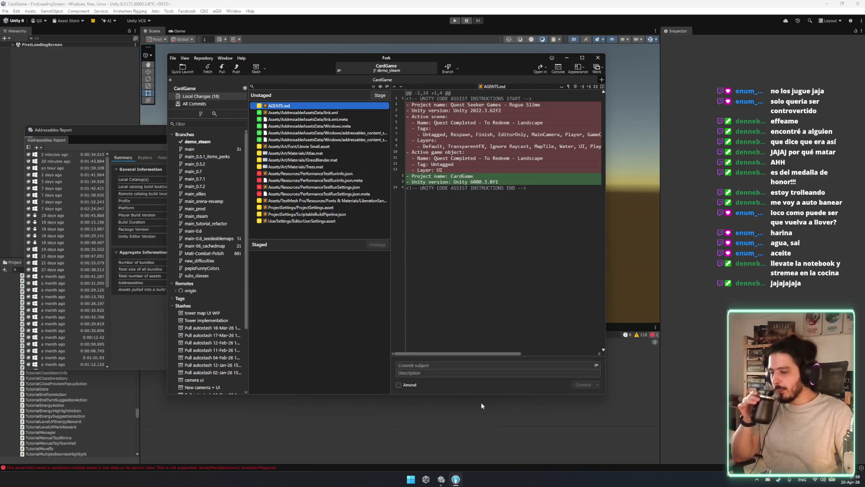
{"action": "left_click", "coordinate": [201, 143]}
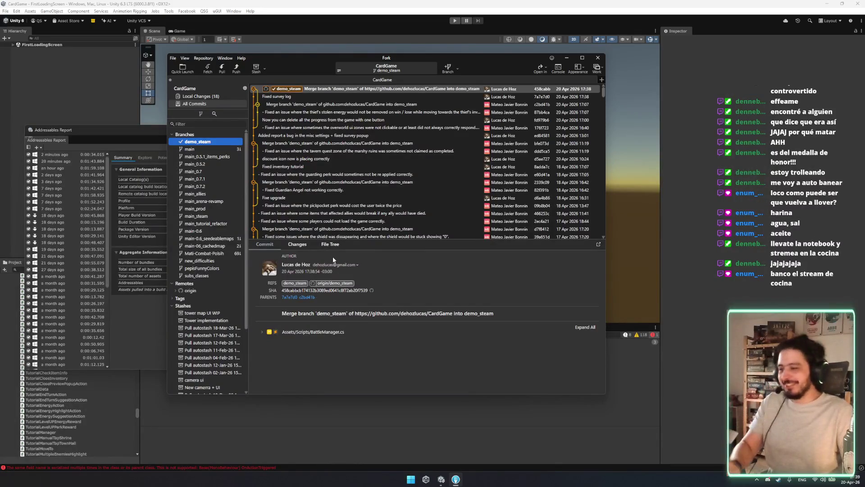
{"action": "left_click", "coordinate": [226, 96]}
Discard all 18 unstaged changes and switch back to the Unity editor.
{"action": "left_click", "coordinate": [291, 167]}
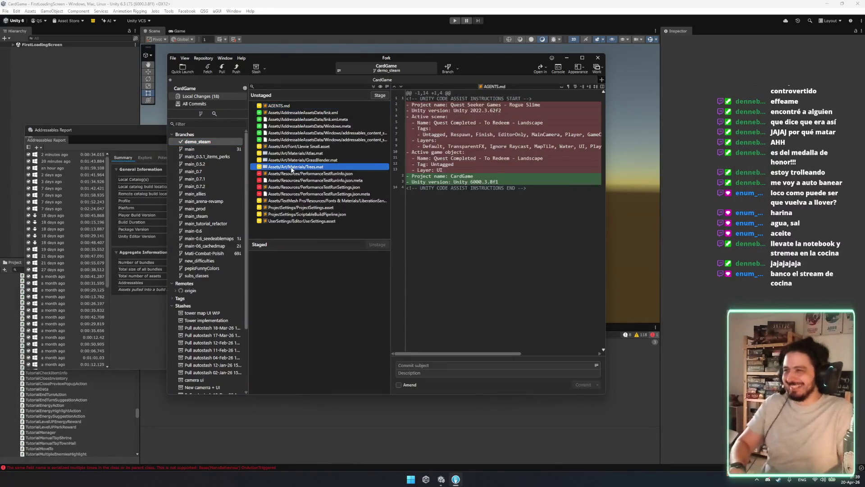
{"action": "left_click", "coordinate": [289, 119]}
{"action": "key", "text": "ctrl+a"}
{"action": "right_click", "coordinate": [290, 125]}
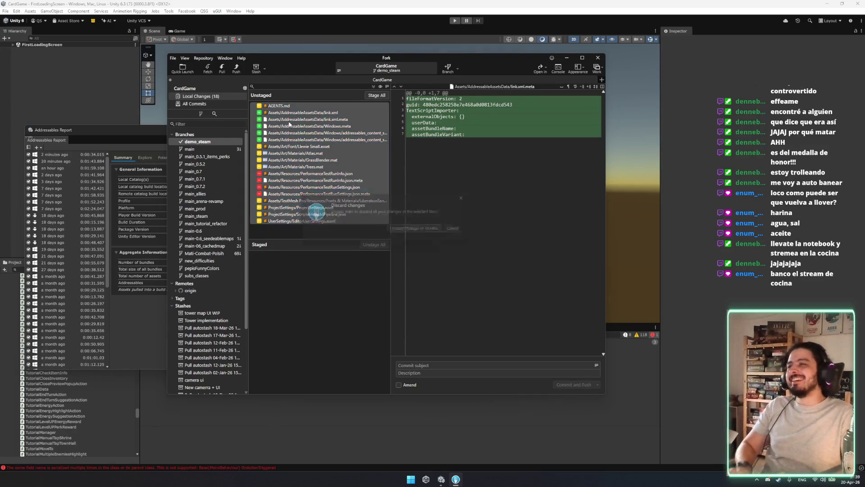
{"action": "left_click", "coordinate": [315, 216]}
{"action": "left_click", "coordinate": [155, 132]}
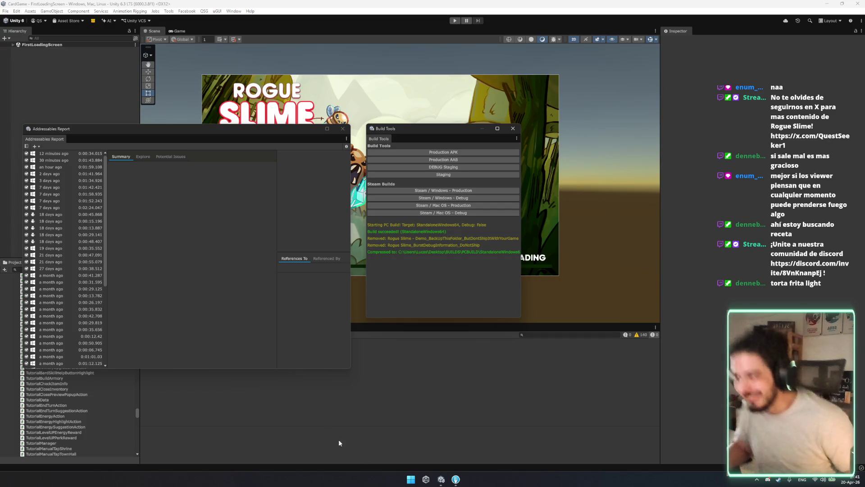
Close the Addressables Report and Build Tools windows, then look through the uGUI and QSG menus.
{"action": "left_click", "coordinate": [347, 131]}
{"action": "left_click", "coordinate": [511, 129]}
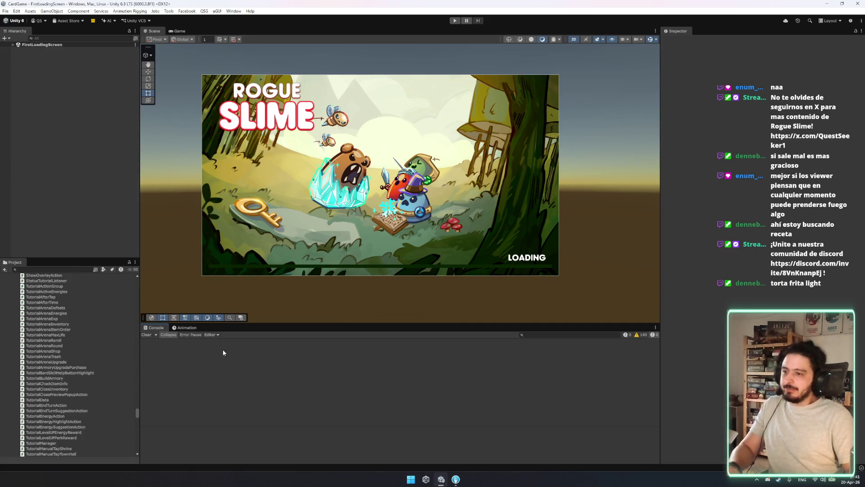
{"action": "left_click", "coordinate": [217, 11]}
{"action": "left_click", "coordinate": [609, 331]}
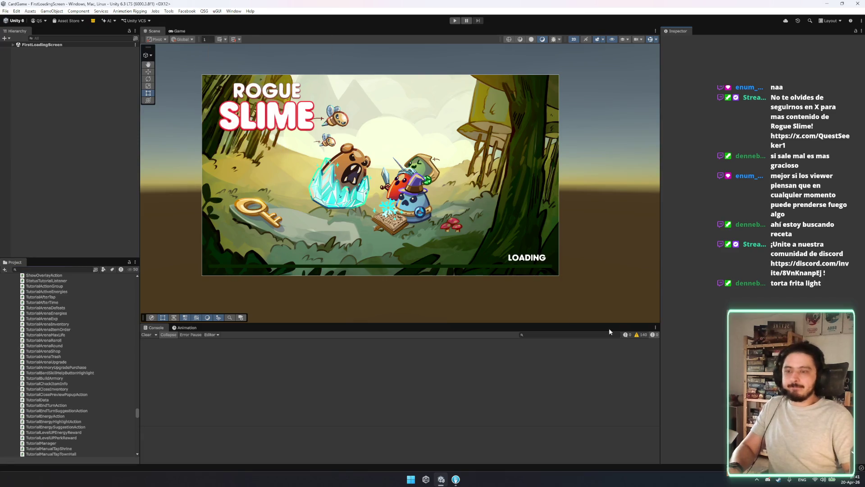
{"action": "left_click", "coordinate": [204, 11]}
Browse the Window menu's editor windows, dismiss it, then minimize and restore Unity.
{"action": "left_click", "coordinate": [233, 11]}
{"action": "left_click", "coordinate": [233, 11]}
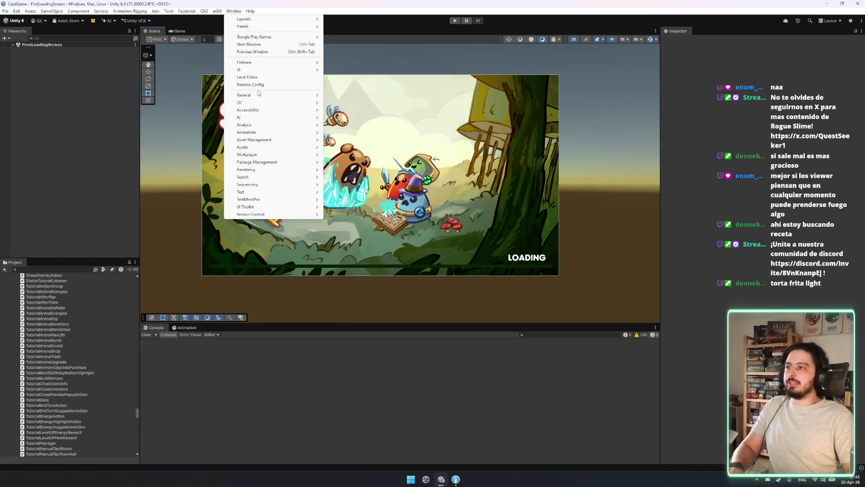
{"action": "mouse_move", "coordinate": [302, 139]}
{"action": "mouse_move", "coordinate": [251, 103]}
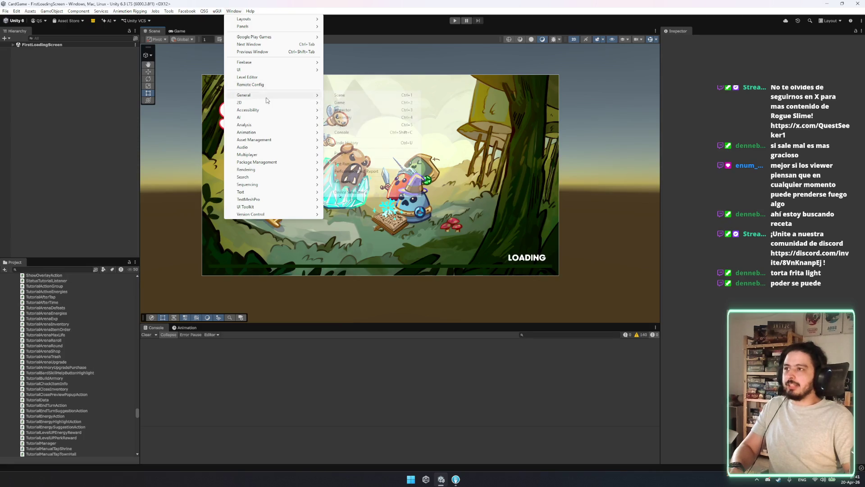
{"action": "mouse_move", "coordinate": [360, 182]}
{"action": "mouse_move", "coordinate": [289, 119]}
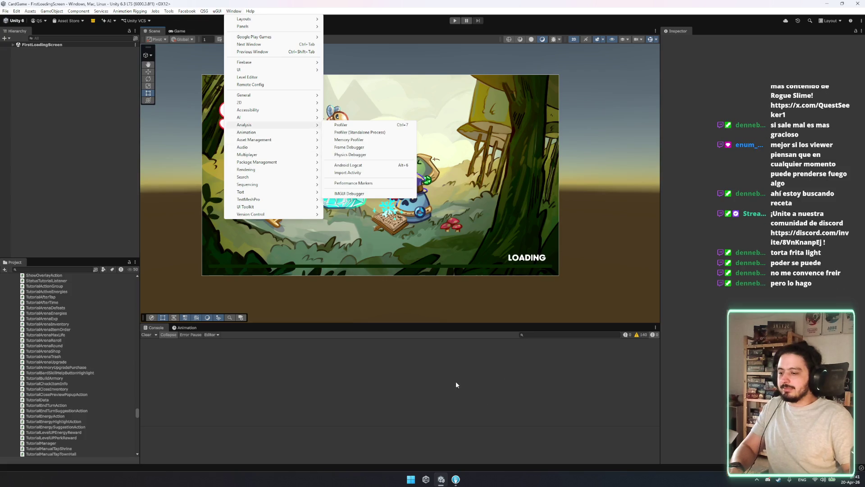
{"action": "left_click", "coordinate": [459, 415]}
{"action": "scroll", "coordinate": [149, 212], "scroll_direction": "down", "scroll_amount": 1}
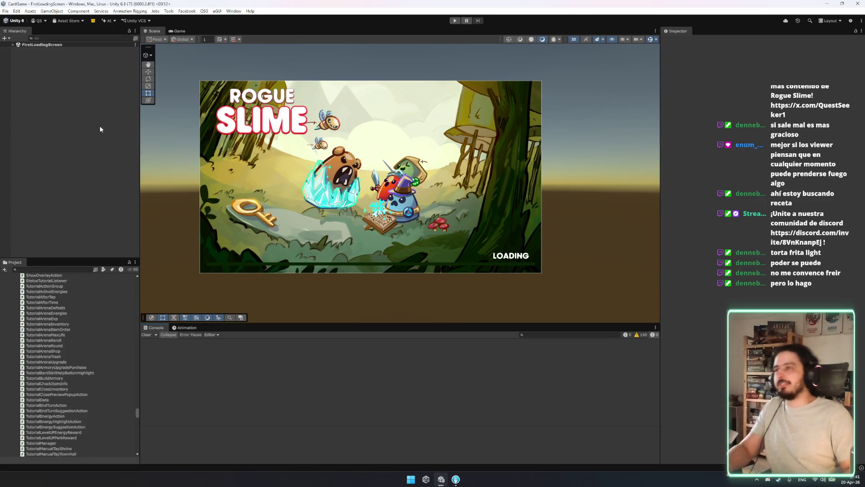
{"action": "left_click", "coordinate": [441, 479]}
{"action": "left_click", "coordinate": [441, 479]}
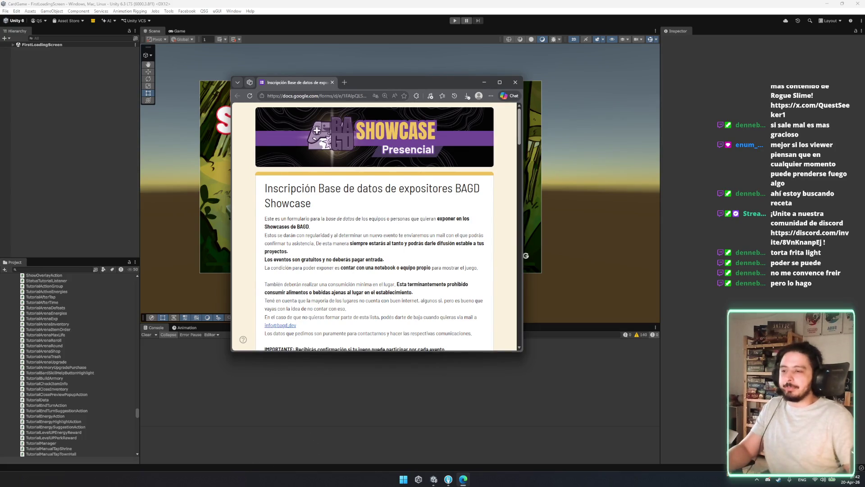
Skim the sign-up form's text, then drag the title word 'BAGD' into a new Google search tab.
{"action": "mouse_move", "coordinate": [272, 191]}
{"action": "left_mouse_down"}
{"action": "mouse_move", "coordinate": [372, 199]}
{"action": "mouse_move", "coordinate": [478, 190]}
{"action": "left_mouse_up"}
{"action": "left_click", "coordinate": [365, 219]}
{"action": "left_click", "coordinate": [455, 208]}
{"action": "mouse_move", "coordinate": [399, 188]}
{"action": "left_mouse_down"}
{"action": "mouse_move", "coordinate": [410, 188]}
{"action": "mouse_move", "coordinate": [290, 204]}
{"action": "mouse_move", "coordinate": [358, 205]}
{"action": "mouse_move", "coordinate": [427, 197]}
{"action": "mouse_move", "coordinate": [432, 189]}
{"action": "left_mouse_up"}
{"action": "left_click", "coordinate": [413, 211]}
{"action": "scroll", "coordinate": [405, 216], "scroll_direction": "down", "scroll_amount": 1}
{"action": "scroll", "coordinate": [360, 229], "scroll_direction": "up", "scroll_amount": 1}
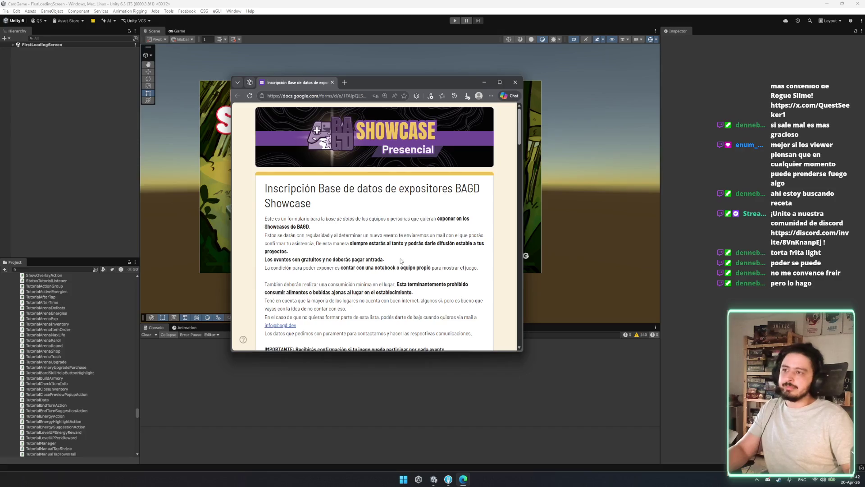
{"action": "mouse_move", "coordinate": [361, 259]}
{"action": "left_mouse_down"}
{"action": "mouse_move", "coordinate": [480, 268]}
{"action": "mouse_move", "coordinate": [451, 268]}
{"action": "left_mouse_up"}
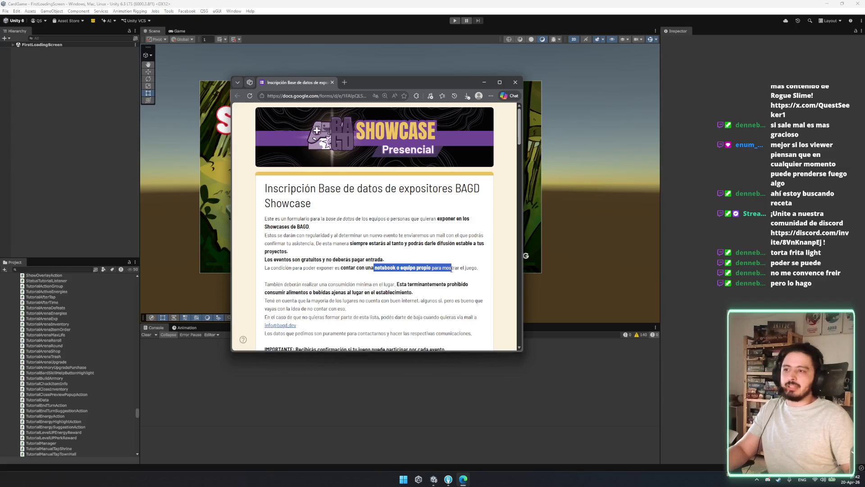
{"action": "left_click", "coordinate": [375, 261]}
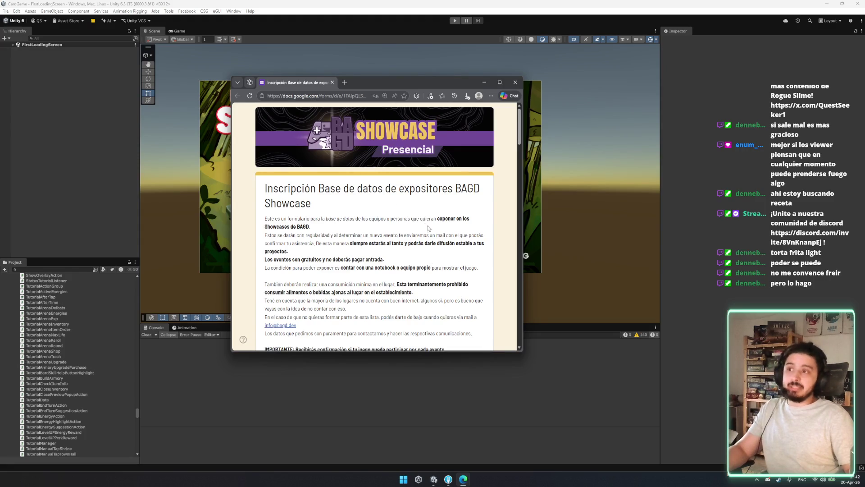
{"action": "double_click", "coordinate": [467, 193]}
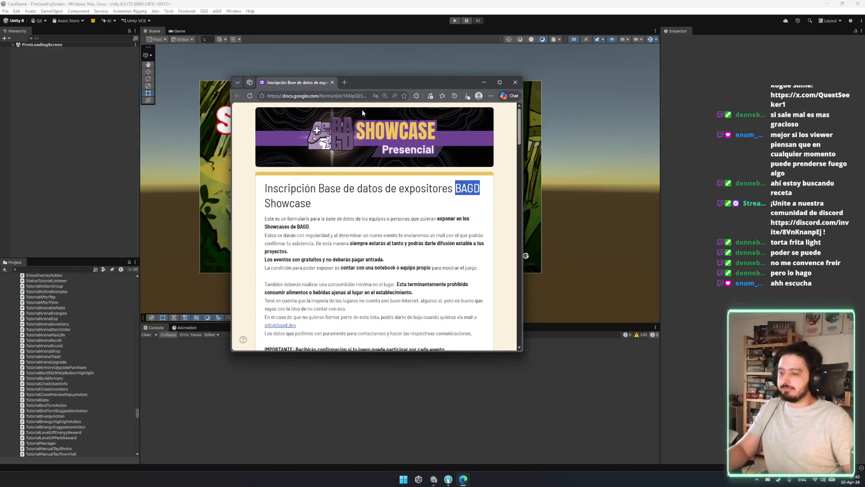
{"action": "left_click_drag", "start_coordinate": [467, 188], "coordinate": [347, 88]}
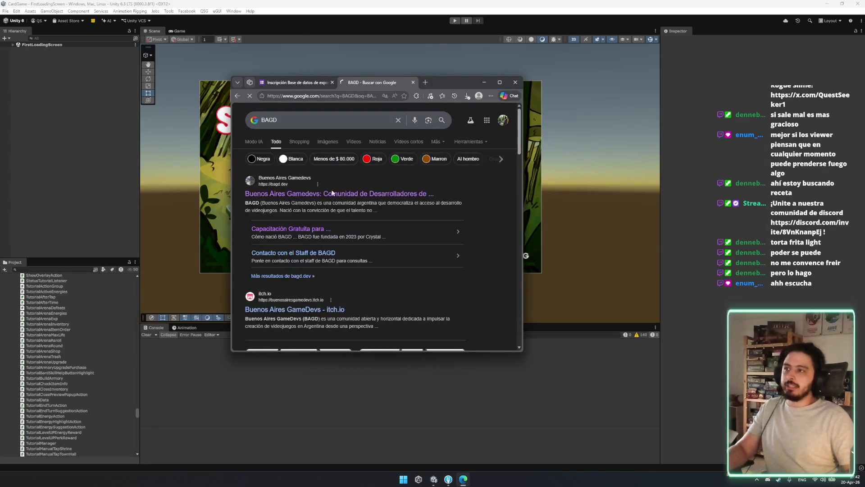
Open the Buenos Aires Gamedevs result in a maximized Edge window and scroll down bagd.dev.
{"action": "left_click", "coordinate": [336, 195]}
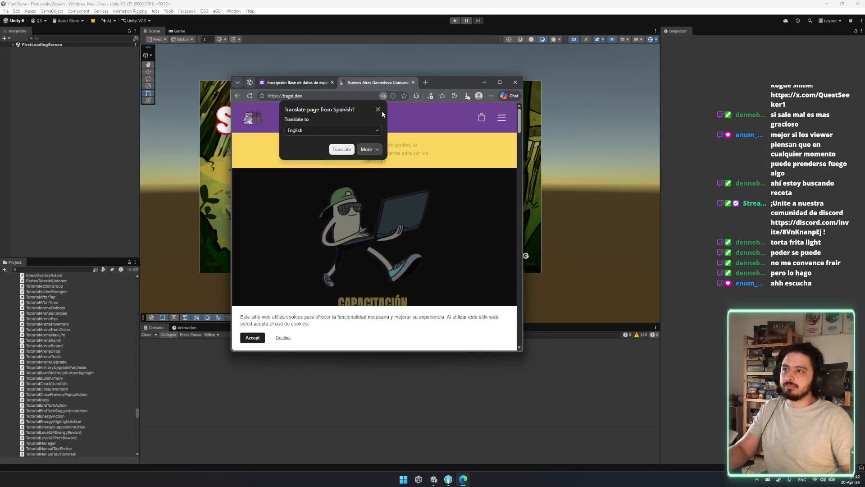
{"action": "double_click", "coordinate": [434, 82]}
{"action": "scroll", "coordinate": [465, 255], "scroll_direction": "down", "scroll_amount": 7}
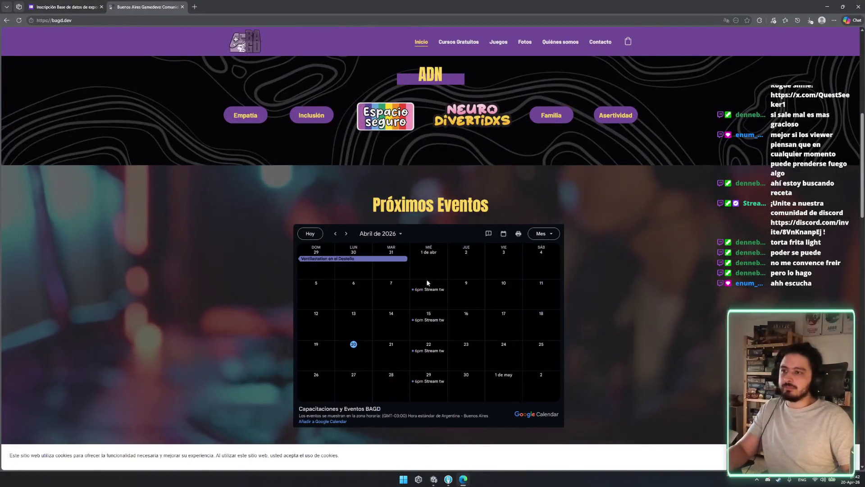
{"action": "scroll", "coordinate": [390, 267], "scroll_direction": "down", "scroll_amount": 1}
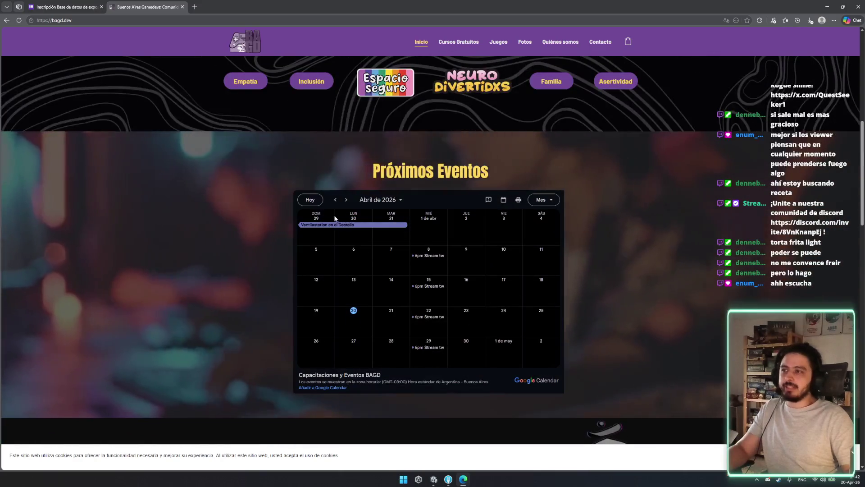
{"action": "scroll", "coordinate": [389, 267], "scroll_direction": "down", "scroll_amount": 7}
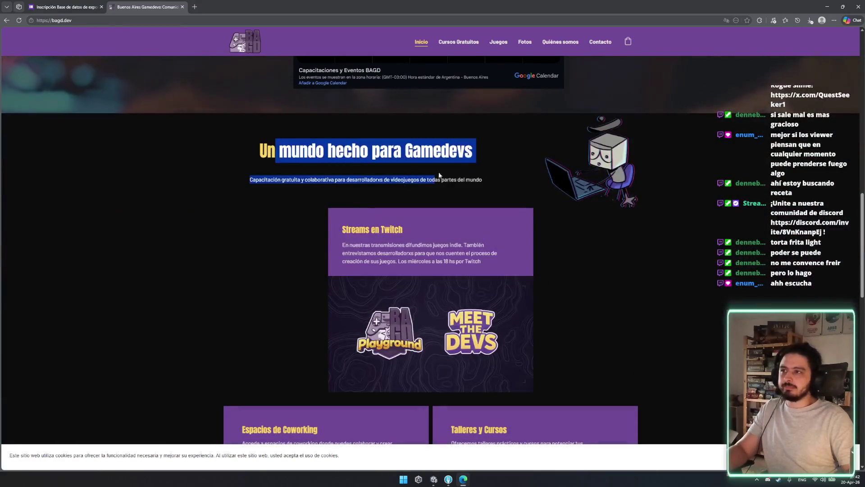
{"action": "scroll", "coordinate": [556, 339], "scroll_direction": "down", "scroll_amount": 4}
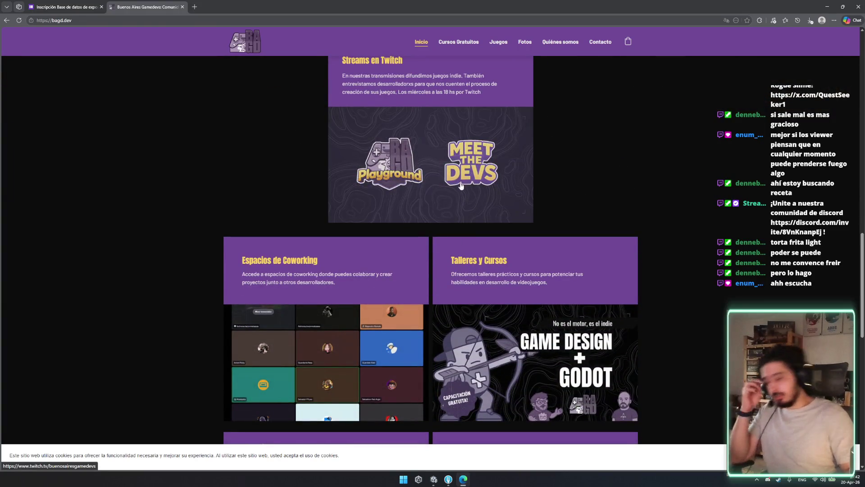
Finish scrolling bagd.dev, return to the page top, and close the site's tab.
{"action": "scroll", "coordinate": [563, 352], "scroll_direction": "up", "scroll_amount": 4}
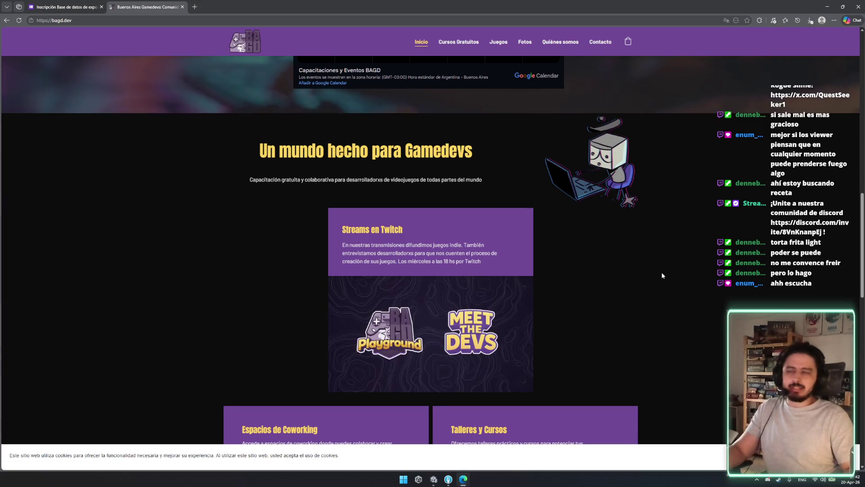
{"action": "scroll", "coordinate": [566, 337], "scroll_direction": "up", "scroll_amount": 12}
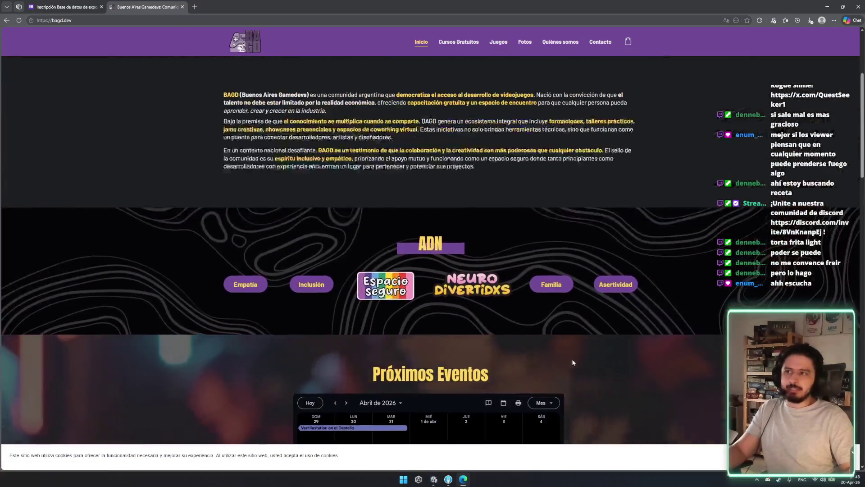
{"action": "scroll", "coordinate": [570, 356], "scroll_direction": "down", "scroll_amount": 6}
{"action": "scroll", "coordinate": [561, 336], "scroll_direction": "down", "scroll_amount": 15}
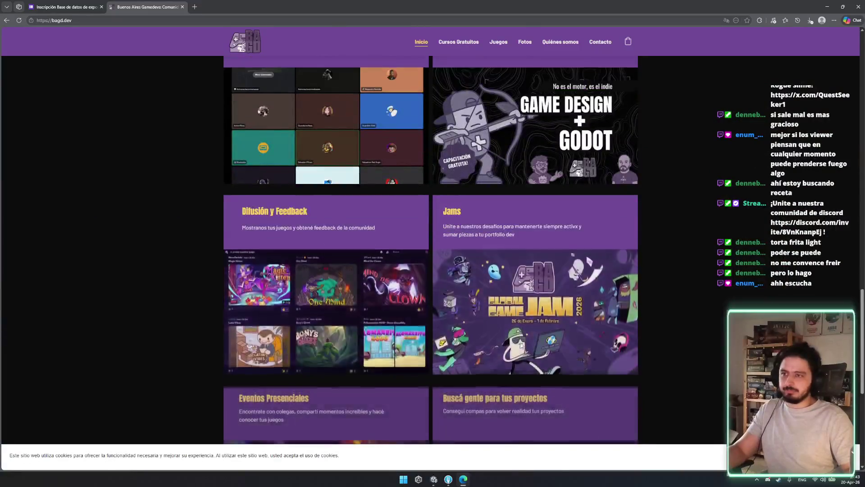
{"action": "scroll", "coordinate": [682, 334], "scroll_direction": "down", "scroll_amount": 5}
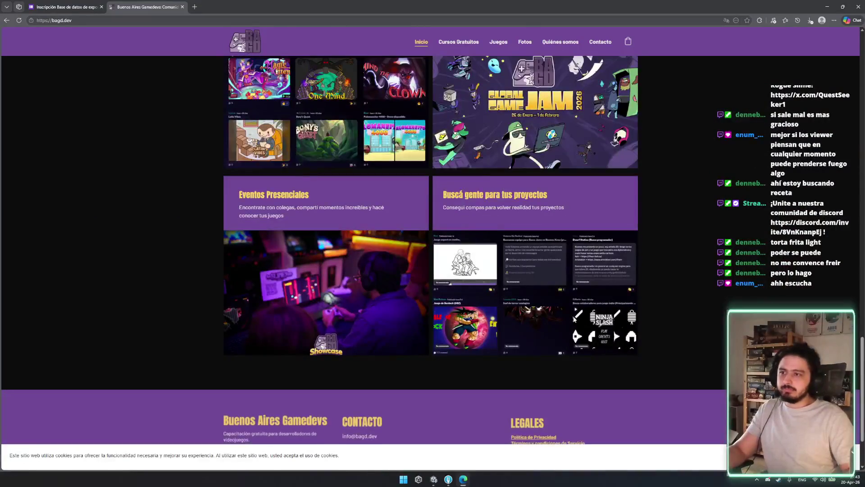
{"action": "key", "text": "Home"}
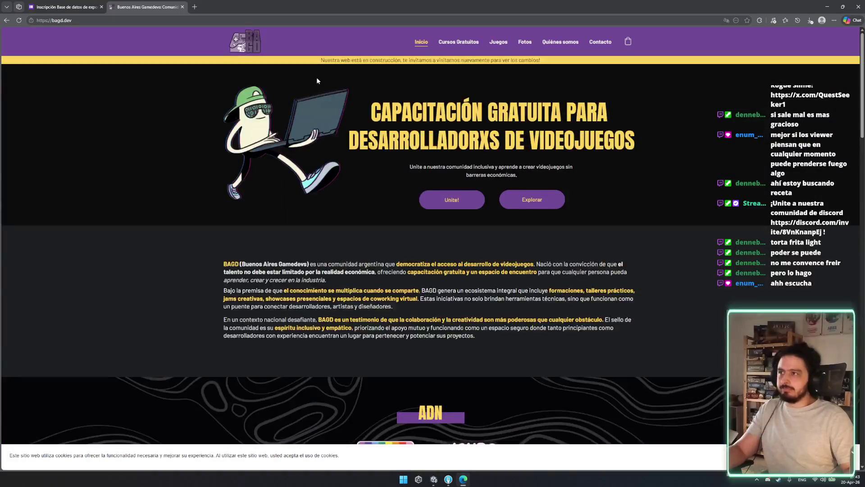
{"action": "middle_click", "coordinate": [135, 3]}
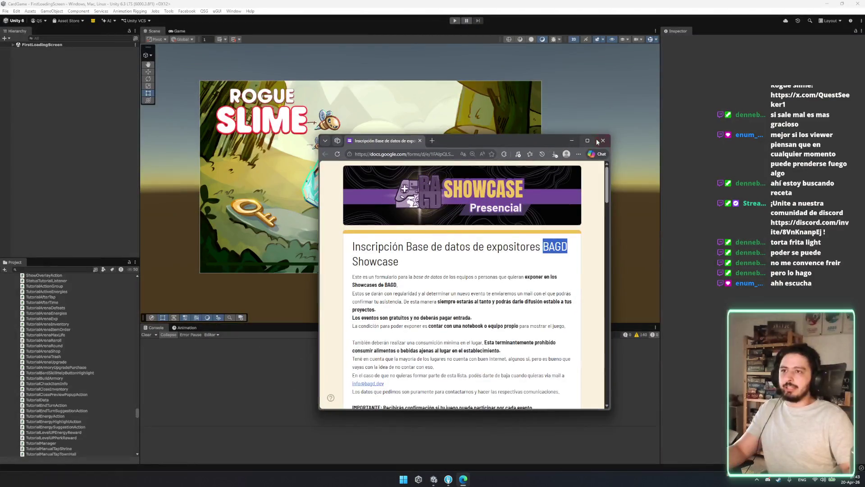
Close the registration form's browser, pan the Scene view, and start the game in play mode.
{"action": "middle_click", "coordinate": [373, 141]}
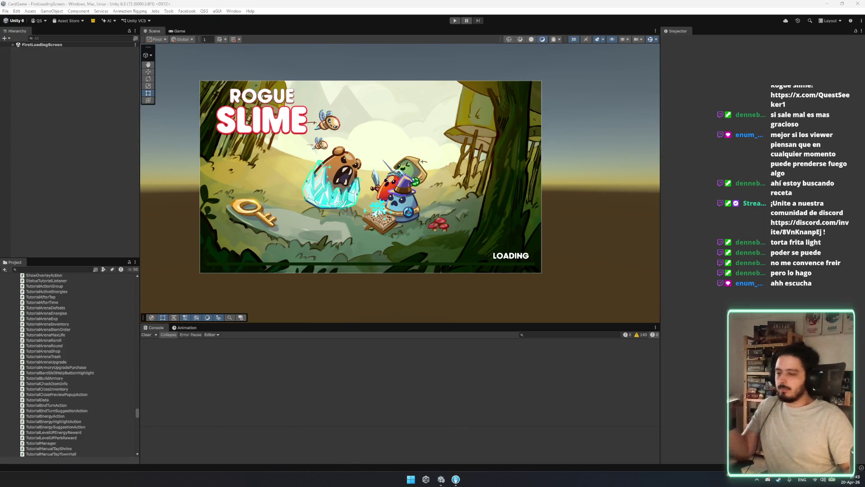
{"action": "mouse_move", "coordinate": [402, 68]}
{"action": "left_mouse_down"}
{"action": "mouse_move", "coordinate": [417, 112]}
{"action": "mouse_move", "coordinate": [442, 73]}
{"action": "left_mouse_up"}
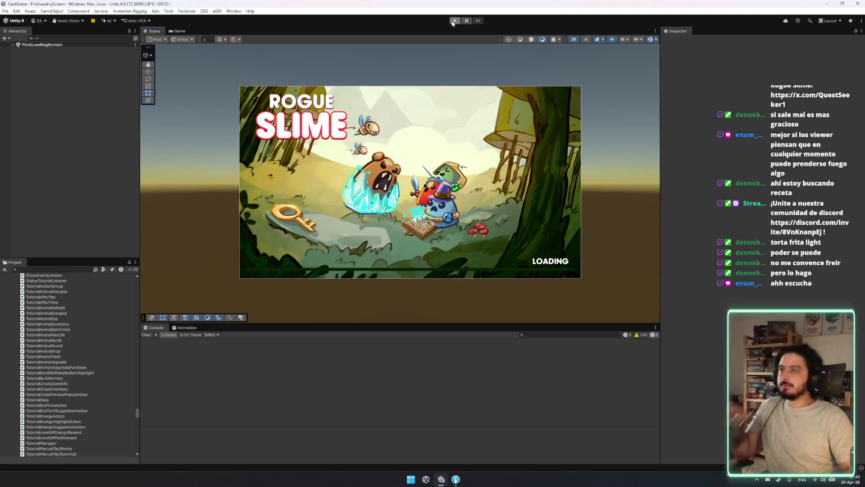
{"action": "left_click", "coordinate": [204, 11]}
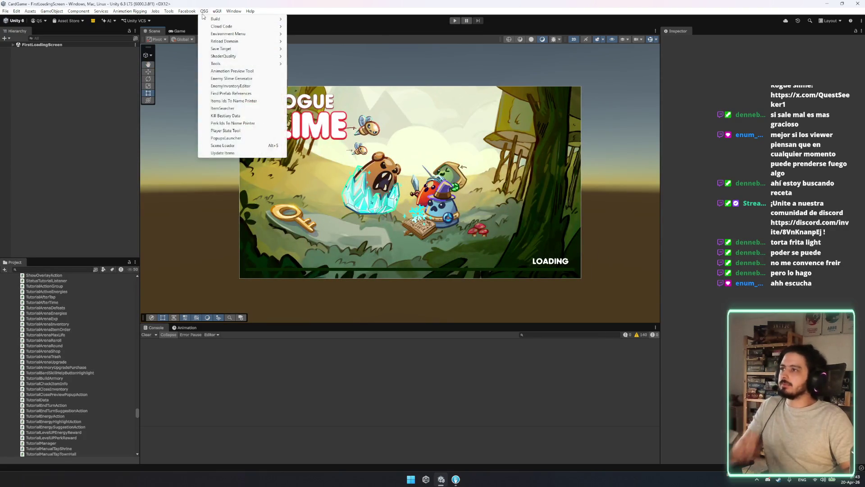
{"action": "left_click", "coordinate": [455, 20]}
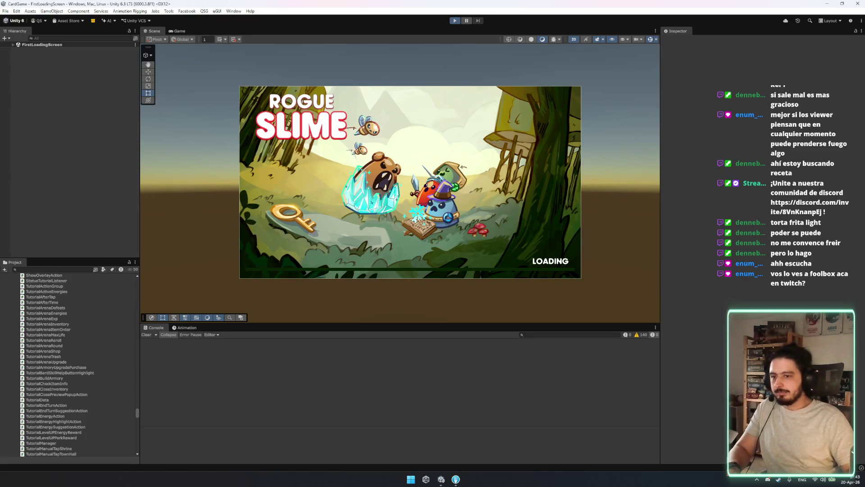
Back in the browser, go to twitch from the address bar.
{"action": "key", "text": "alt+Tab"}
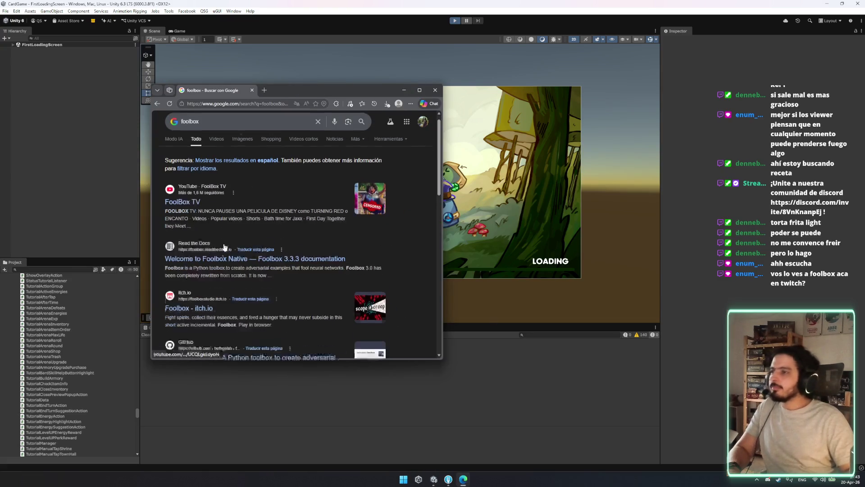
{"action": "scroll", "coordinate": [224, 247], "scroll_direction": "down", "scroll_amount": 1}
{"action": "left_click", "coordinate": [233, 103]}
{"action": "type", "text": "twitch"}
{"action": "key", "text": "Return"}
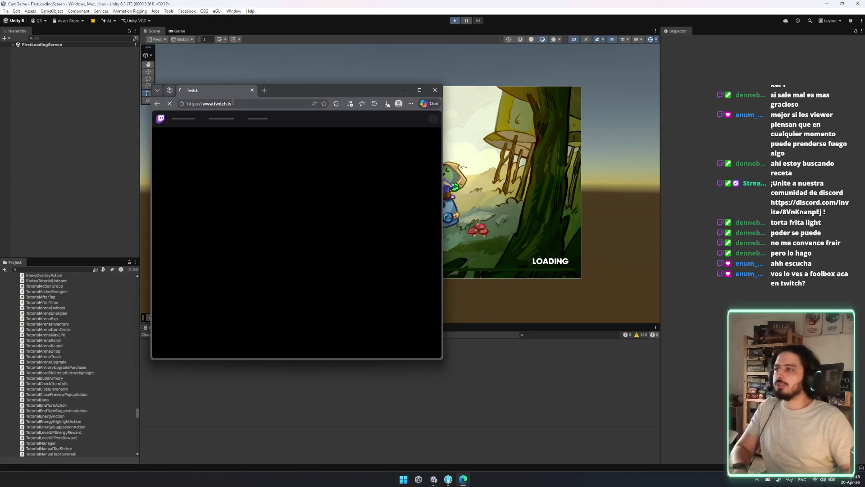
Search Twitch for 'foolbox' and open the Foolbox channel's page.
{"action": "left_click", "coordinate": [270, 120]}
{"action": "type", "text": "foolbox"}
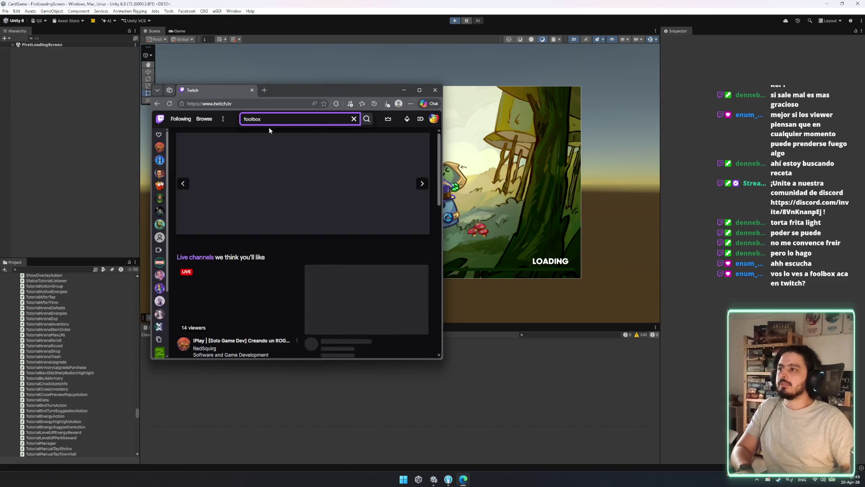
{"action": "left_click", "coordinate": [277, 136]}
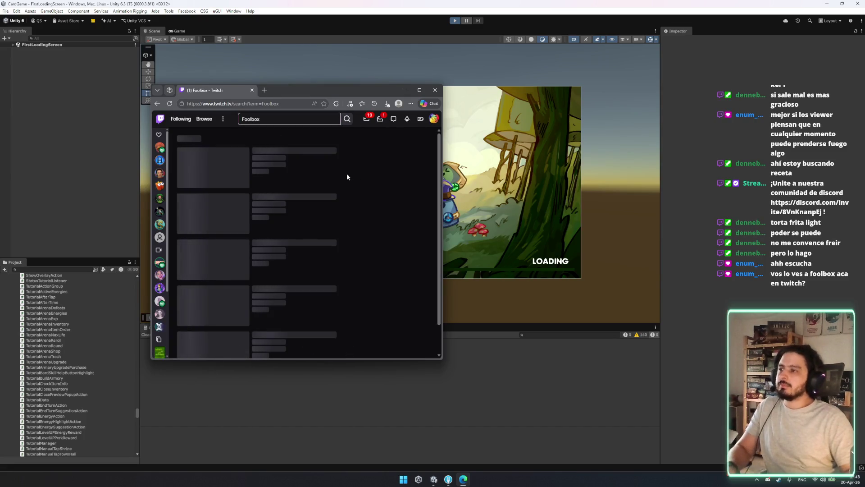
{"action": "left_click", "coordinate": [261, 161]}
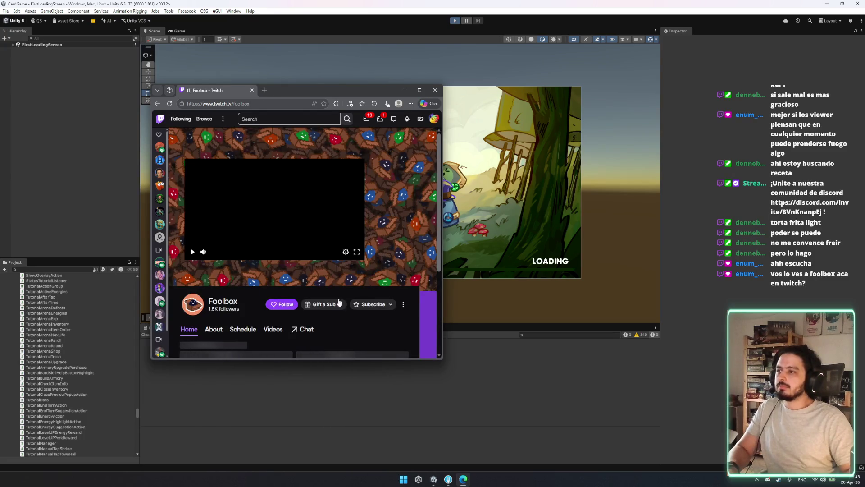
{"action": "scroll", "coordinate": [269, 245], "scroll_direction": "down", "scroll_amount": 3}
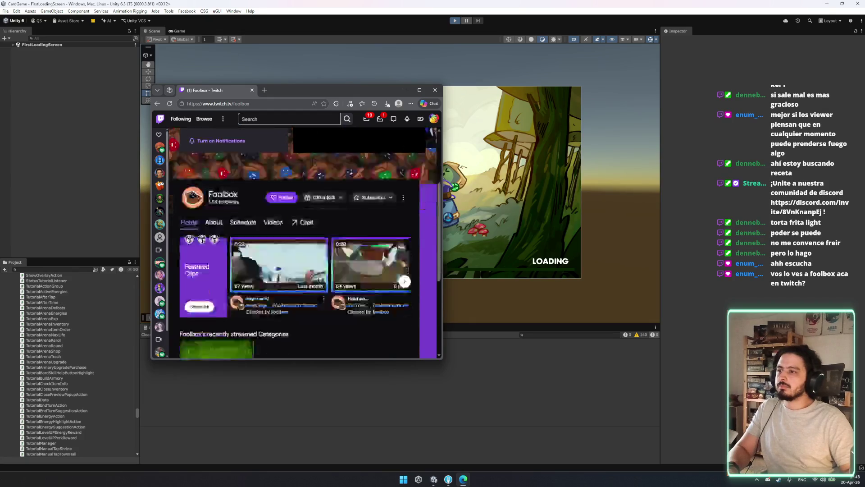
{"action": "scroll", "coordinate": [298, 243], "scroll_direction": "up", "scroll_amount": 1}
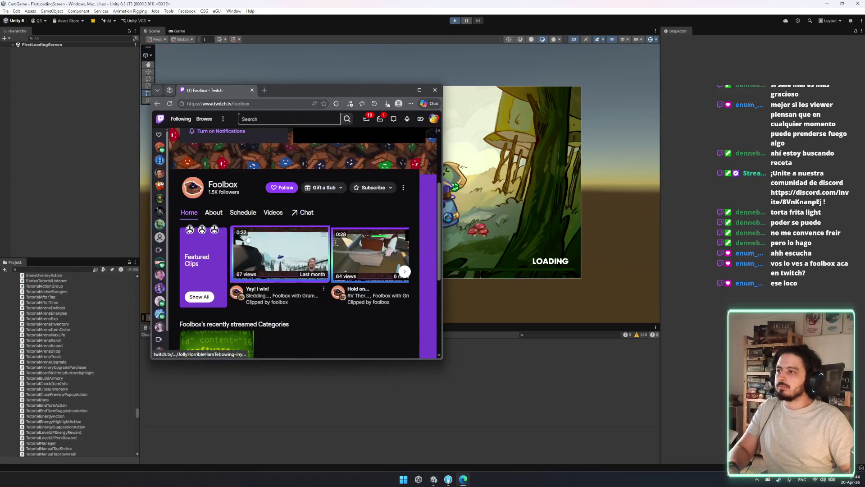
{"action": "left_click", "coordinate": [280, 213]}
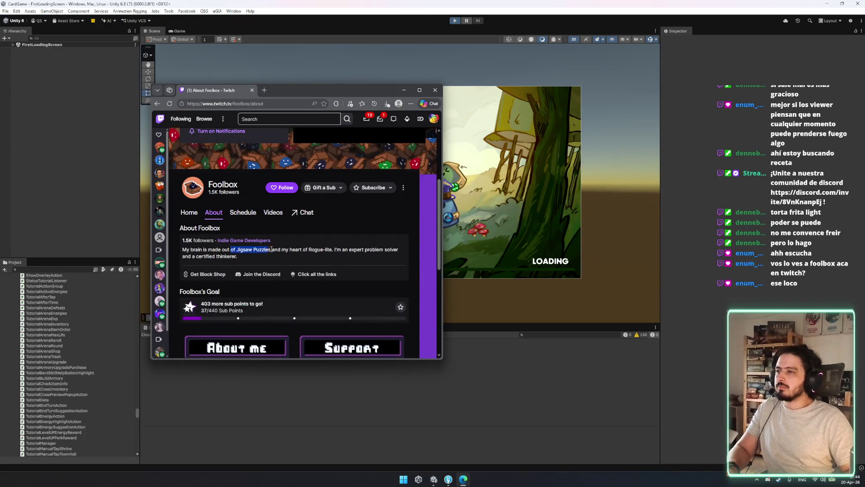
Read through Foolbox's bio and About me panels, then widen the browser window.
{"action": "left_click_drag", "start_coordinate": [386, 248], "coordinate": [225, 263]}
{"action": "left_click", "coordinate": [348, 254]}
{"action": "scroll", "coordinate": [348, 253], "scroll_direction": "down", "scroll_amount": 3}
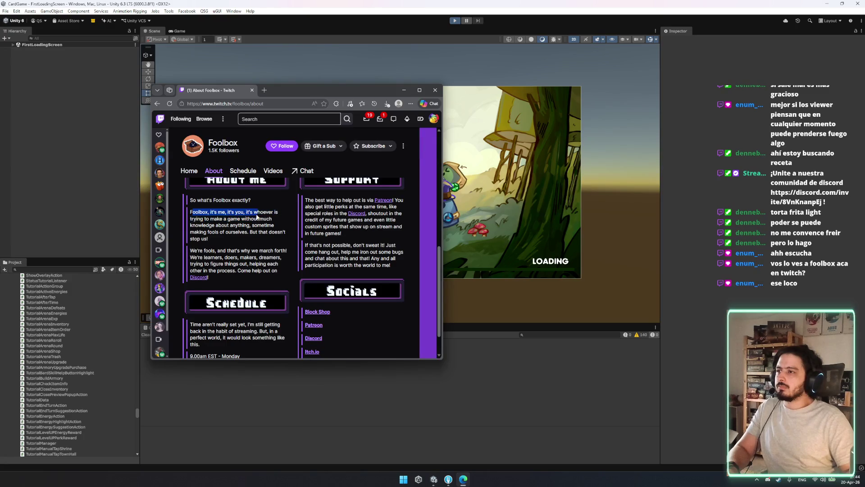
{"action": "mouse_move", "coordinate": [202, 220]}
{"action": "left_mouse_down"}
{"action": "mouse_move", "coordinate": [221, 234]}
{"action": "mouse_move", "coordinate": [249, 225]}
{"action": "mouse_move", "coordinate": [242, 280]}
{"action": "left_mouse_up"}
{"action": "left_click", "coordinate": [248, 271]}
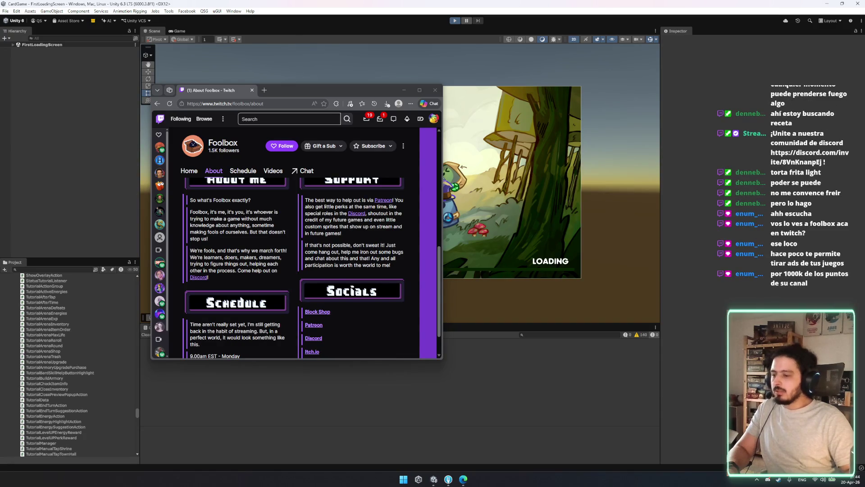
{"action": "scroll", "coordinate": [311, 208], "scroll_direction": "up", "scroll_amount": 5}
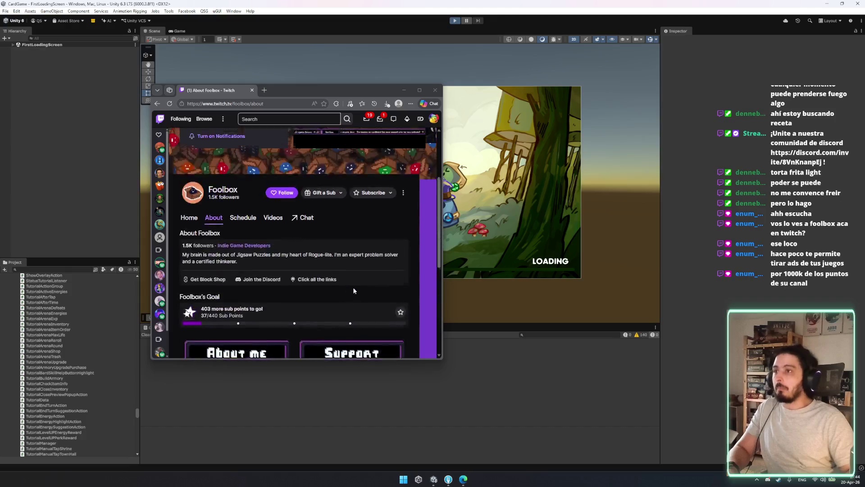
{"action": "scroll", "coordinate": [311, 208], "scroll_direction": "down", "scroll_amount": 3}
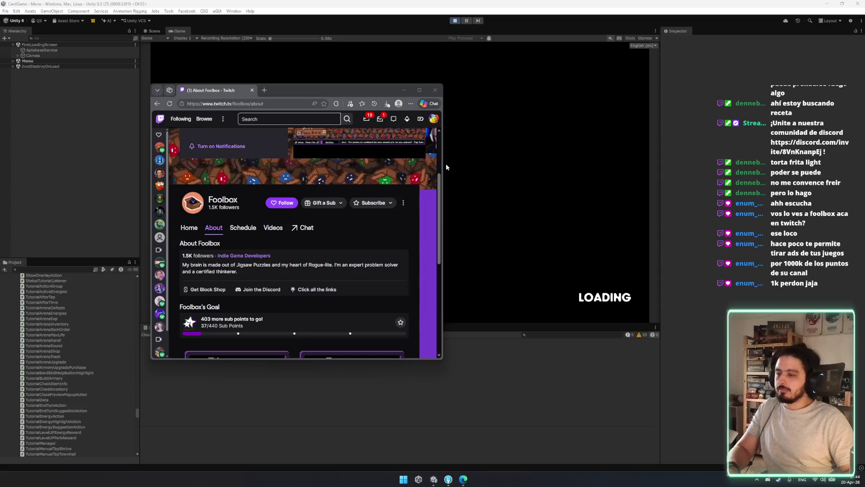
{"action": "left_click_drag", "start_coordinate": [443, 167], "coordinate": [742, 167]}
Play Foolbox's past broadcast full screen and skip ahead to around 1:51:30.
{"action": "scroll", "coordinate": [565, 213], "scroll_direction": "up", "scroll_amount": 2}
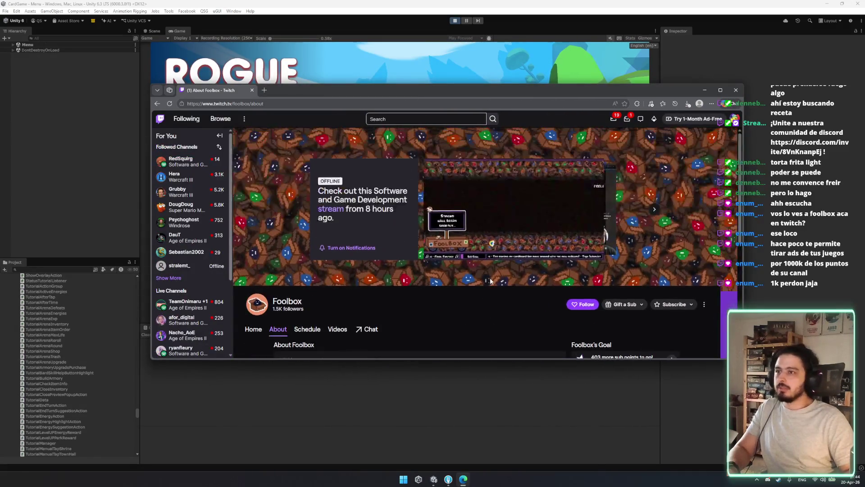
{"action": "scroll", "coordinate": [412, 246], "scroll_direction": "down", "scroll_amount": 3}
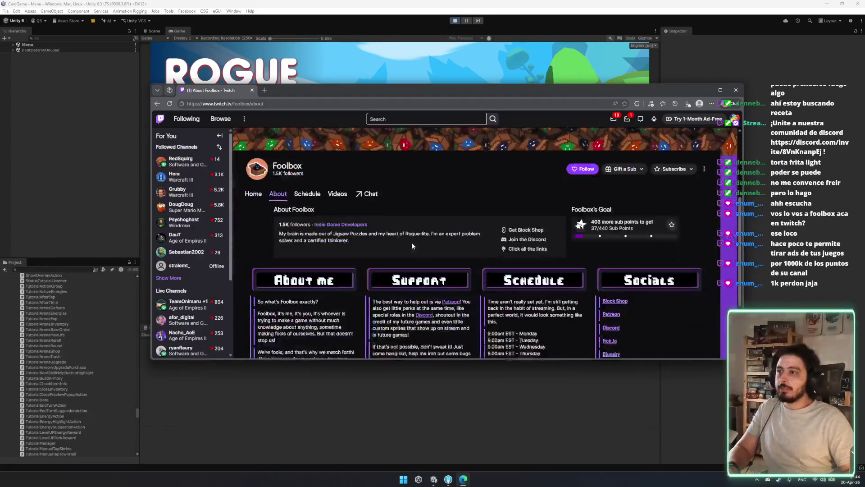
{"action": "scroll", "coordinate": [459, 189], "scroll_direction": "up", "scroll_amount": 3}
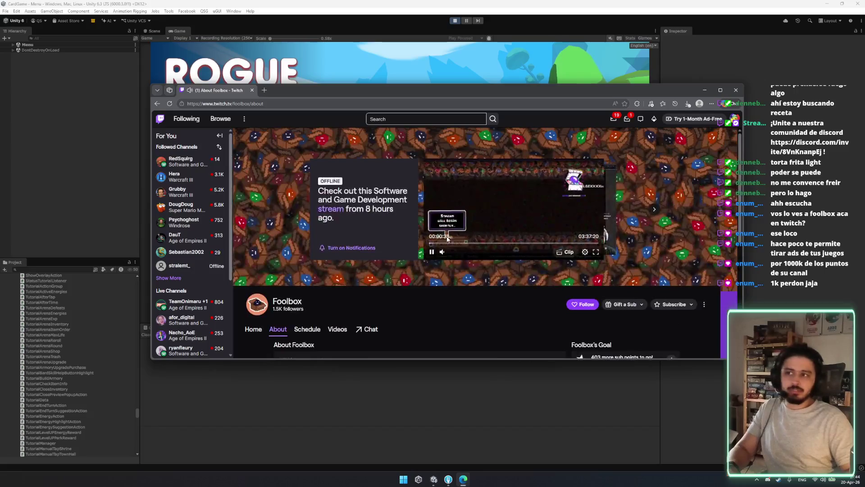
{"action": "left_click", "coordinate": [472, 244]}
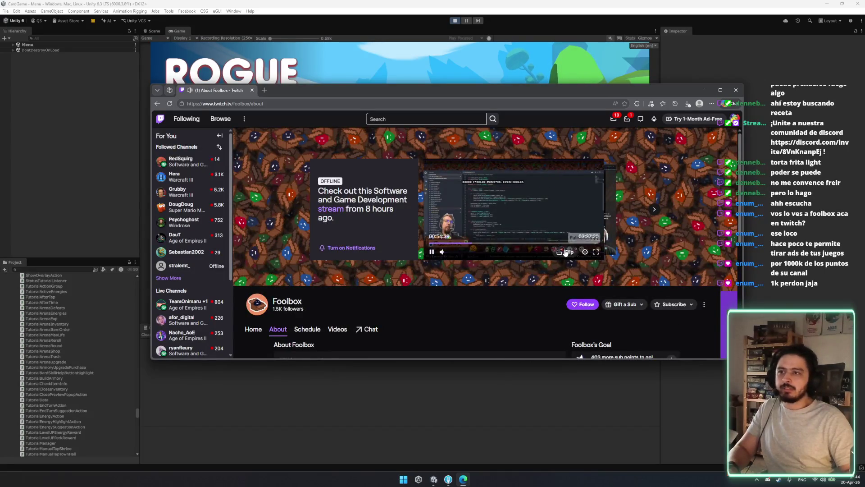
{"action": "left_click", "coordinate": [595, 251]}
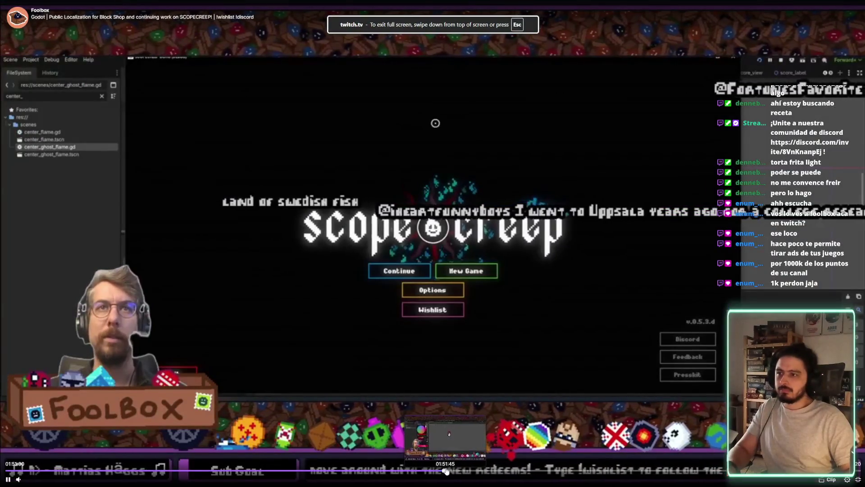
{"action": "left_click", "coordinate": [450, 469]}
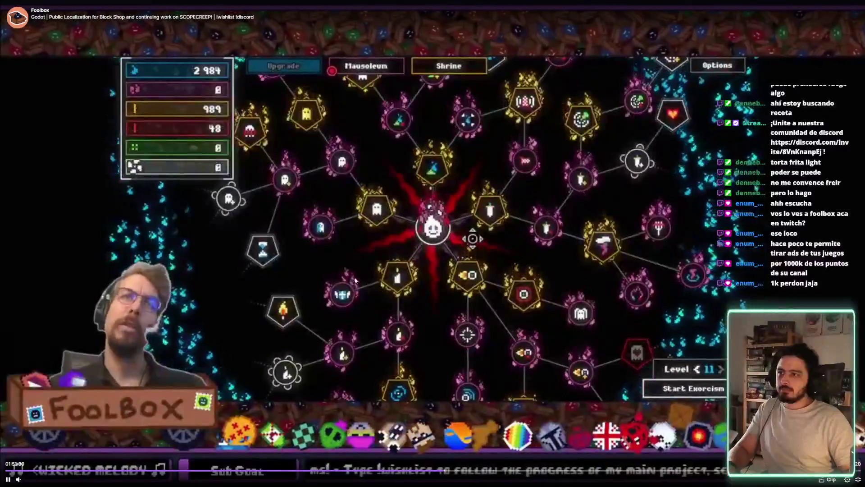
{"action": "left_click", "coordinate": [471, 471]}
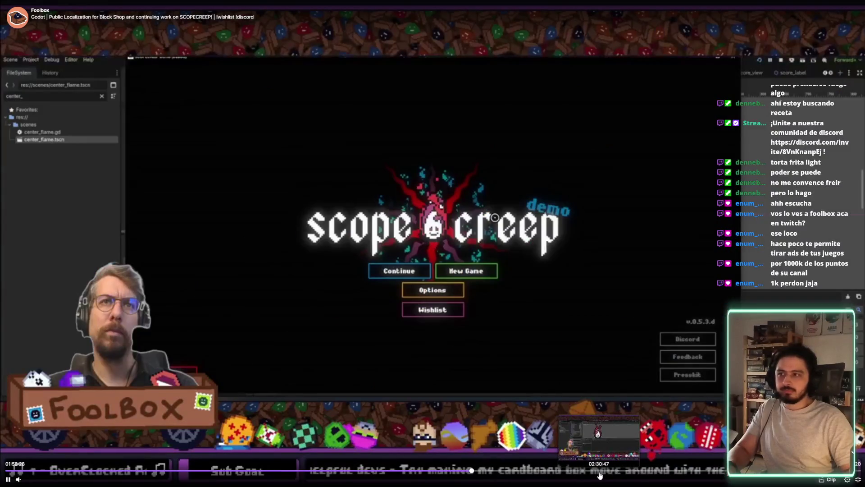
Leave fullscreen playback, glance over the About page, and close the browser window.
{"action": "key", "text": "alt+Left"}
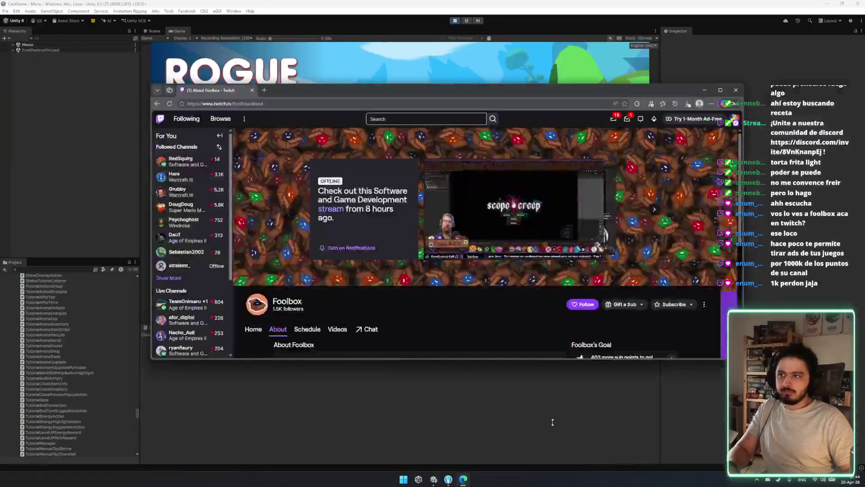
{"action": "scroll", "coordinate": [567, 219], "scroll_direction": "down", "scroll_amount": 3}
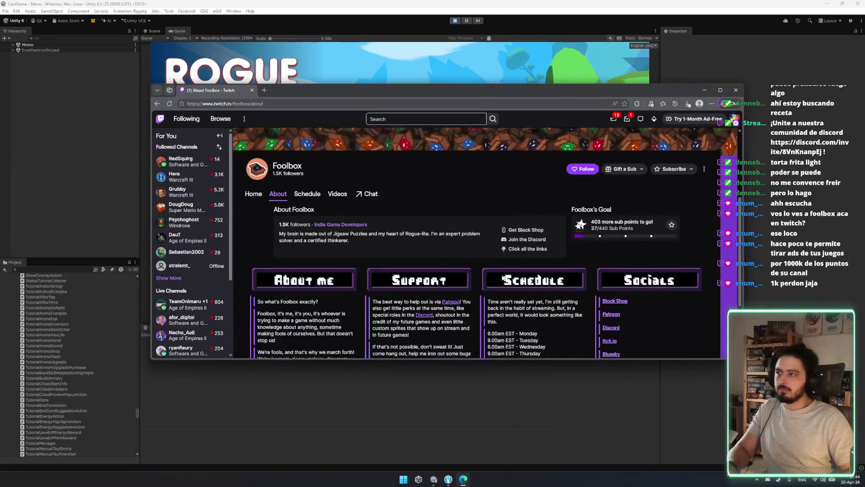
{"action": "scroll", "coordinate": [614, 255], "scroll_direction": "up", "scroll_amount": 3}
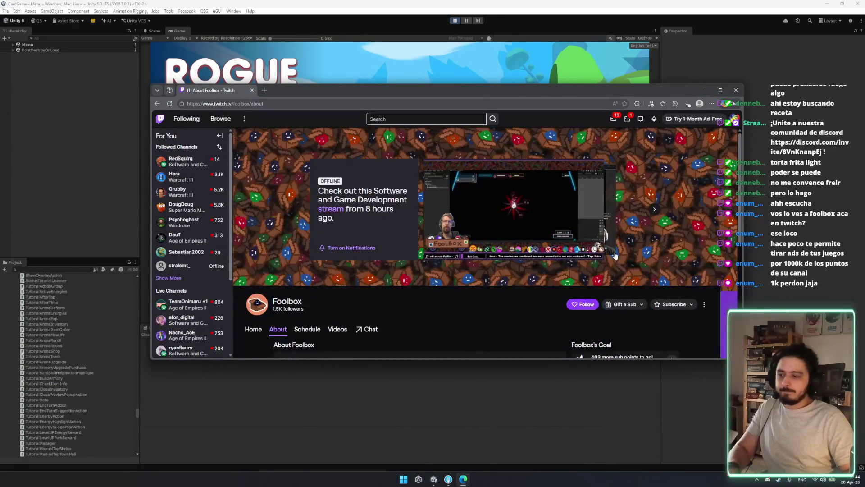
{"action": "key", "text": "alt+F4"}
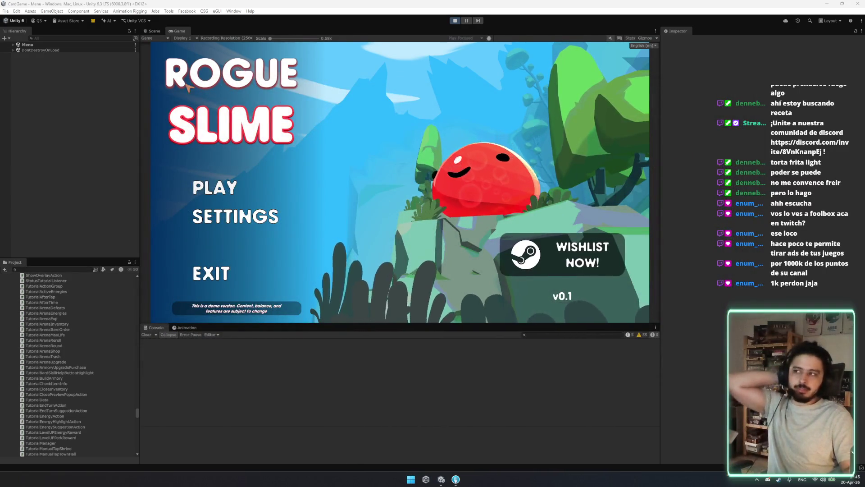
Start the game from the title menu and select DebugManager via a Hierarchy search for 'debug'.
{"action": "left_click", "coordinate": [248, 184]}
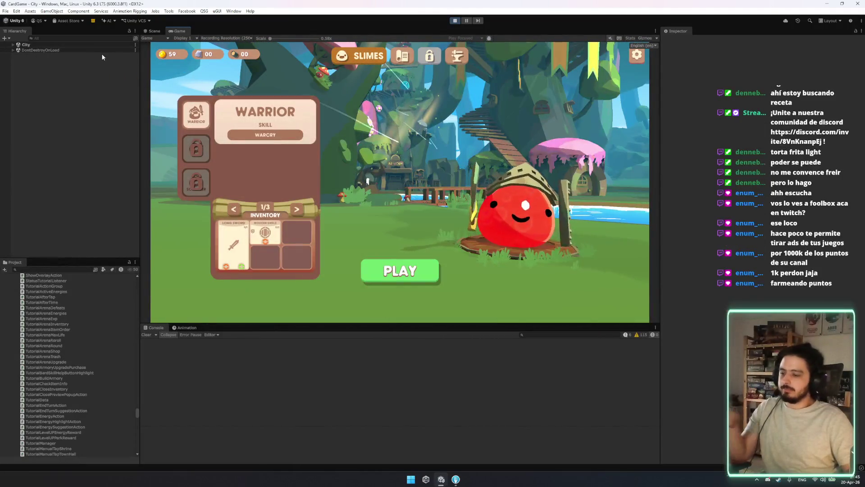
{"action": "left_click", "coordinate": [83, 38]}
{"action": "type", "text": "dev"}
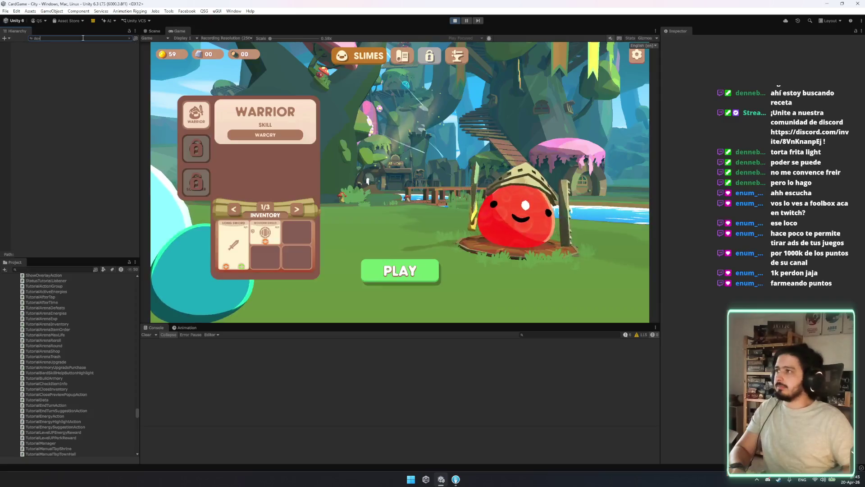
{"action": "key", "text": "BackSpace"}
{"action": "type", "text": "bug"}
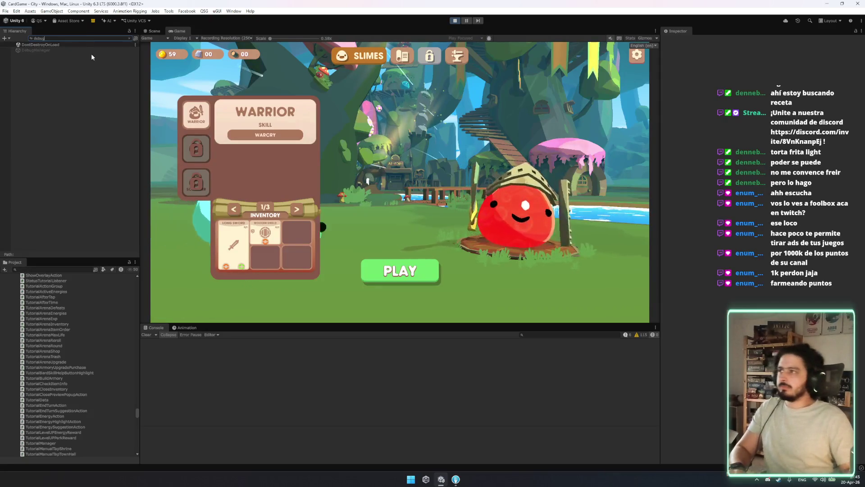
{"action": "left_click", "coordinate": [88, 50]}
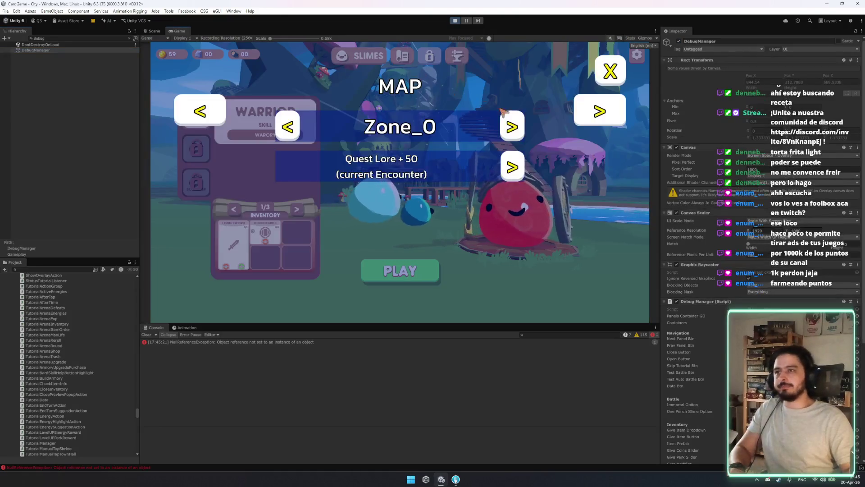
In the debug overlay's CITY panel, force-unlock the Sorcerer slime.
{"action": "left_click", "coordinate": [606, 112]}
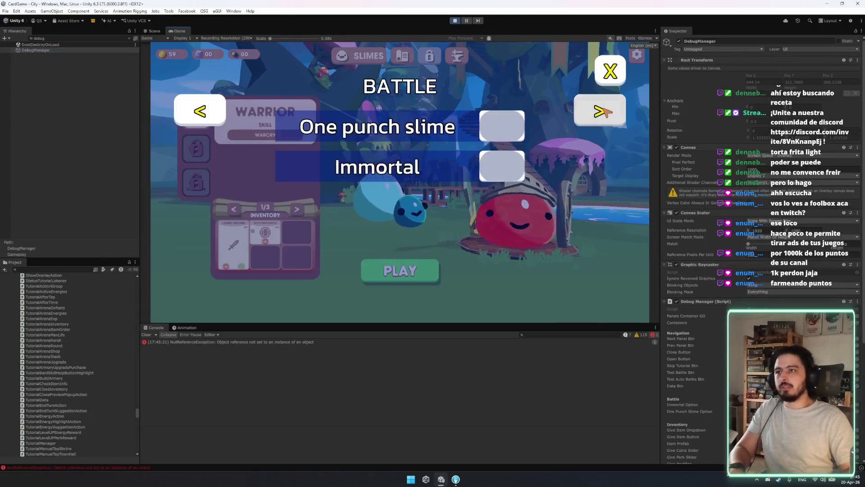
{"action": "left_click", "coordinate": [605, 112]}
{"action": "left_click", "coordinate": [604, 113]}
{"action": "left_click", "coordinate": [603, 113]}
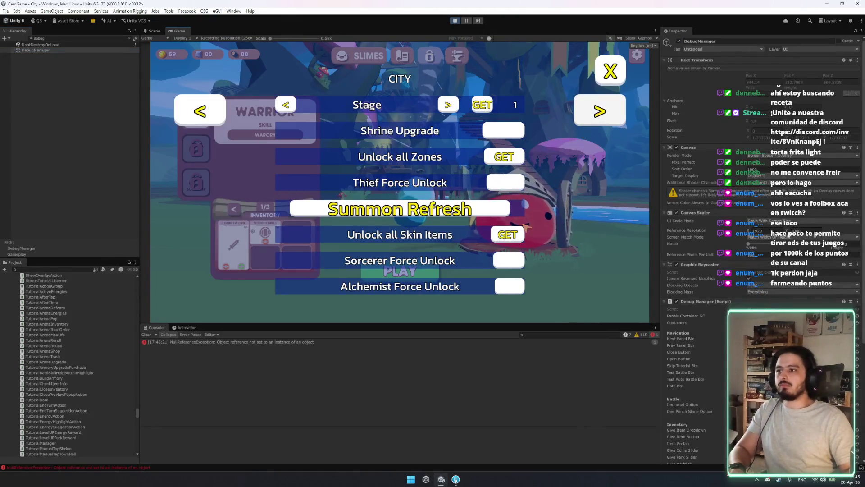
{"action": "left_click", "coordinate": [505, 261]}
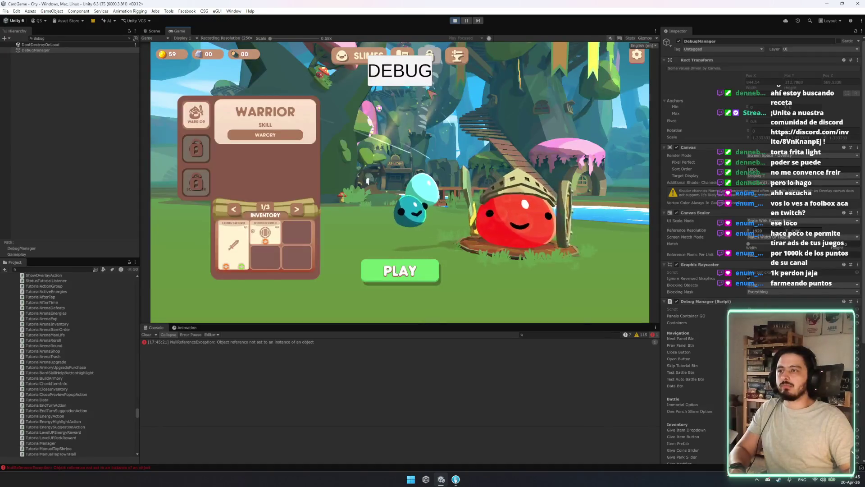
Quit and restart the game, switch to the Sorcerer slime, play, and enter the Ruins zone.
{"action": "left_click", "coordinate": [637, 54]}
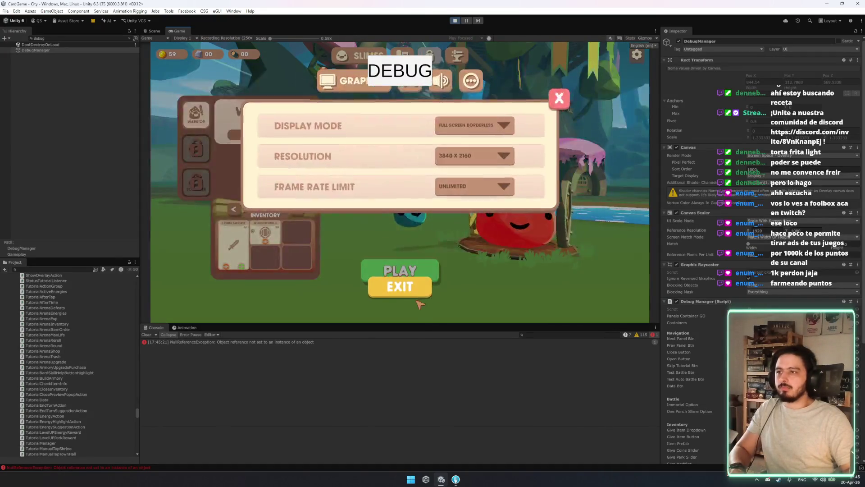
{"action": "left_click", "coordinate": [433, 283]}
{"action": "left_click", "coordinate": [437, 207]}
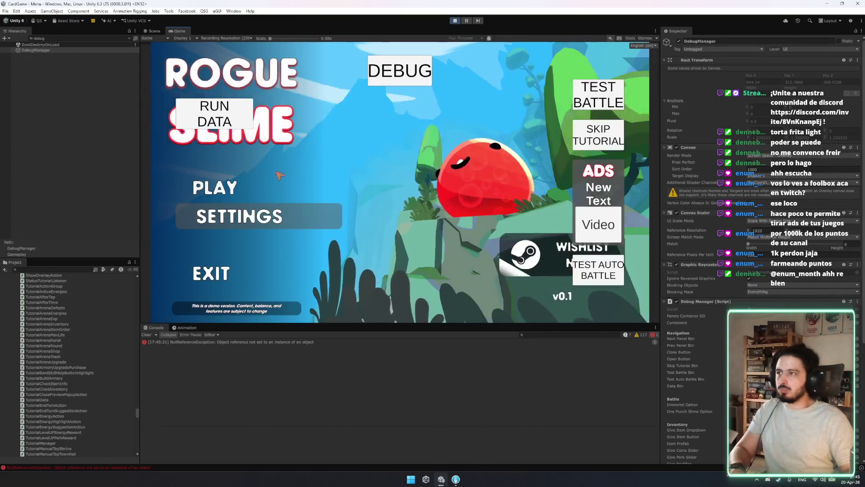
{"action": "left_click", "coordinate": [293, 187]}
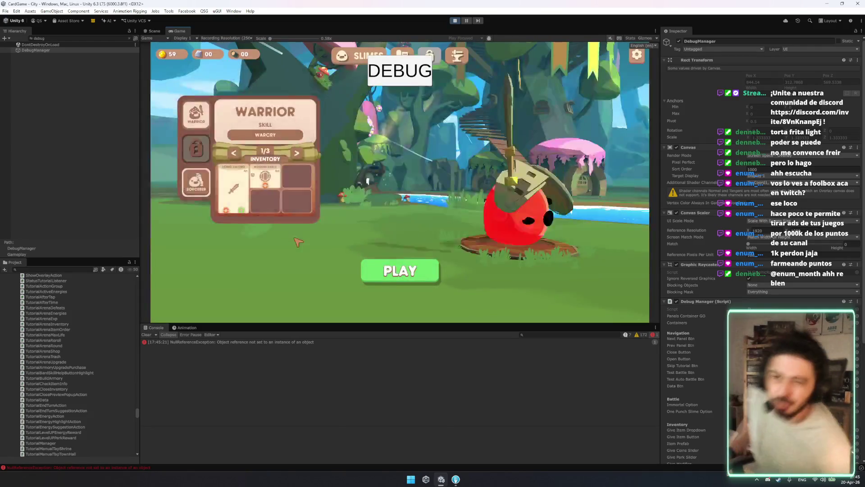
{"action": "left_click", "coordinate": [491, 207]}
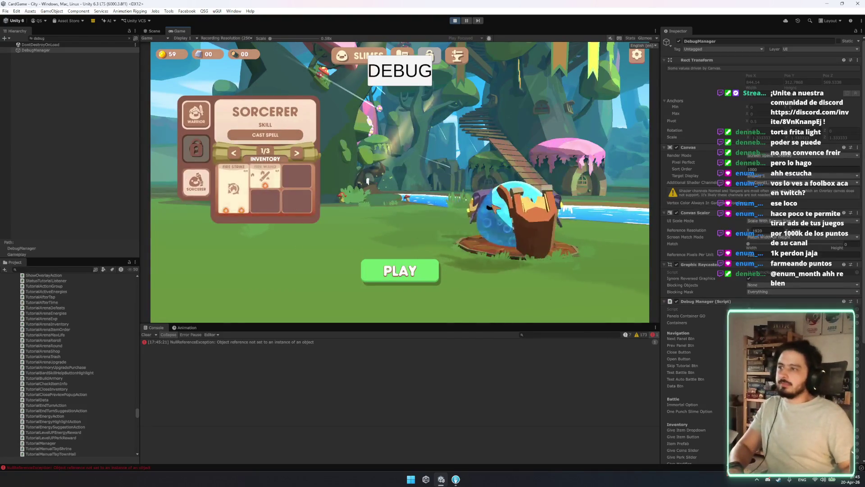
{"action": "left_click", "coordinate": [407, 272]}
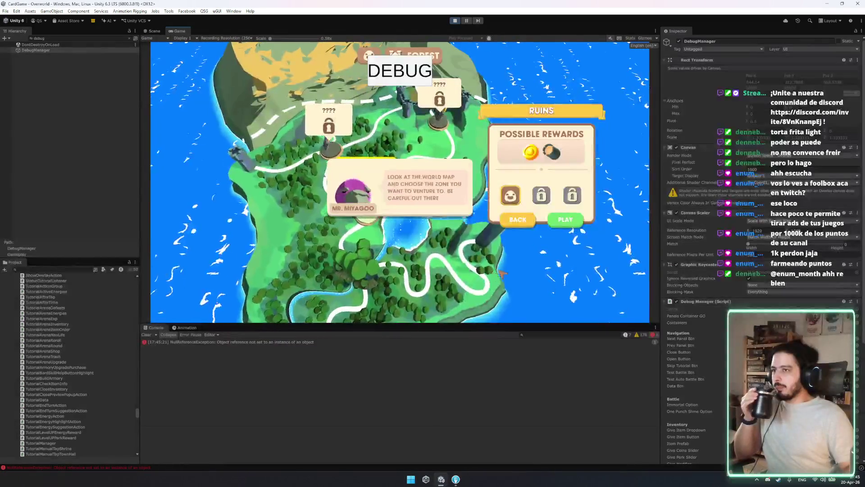
{"action": "left_click", "coordinate": [533, 205]}
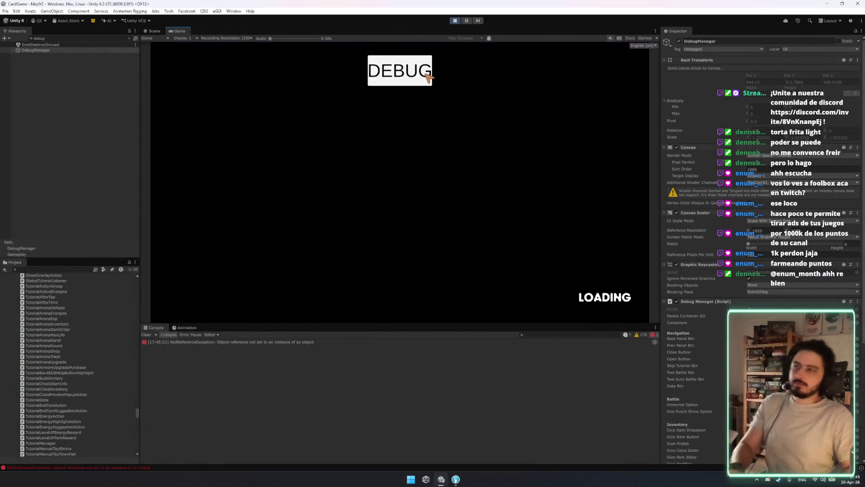
Open the debug panel over the map and turn off One punch slime on the BATTLE page.
{"action": "left_click", "coordinate": [428, 78]}
{"action": "left_click", "coordinate": [605, 111]}
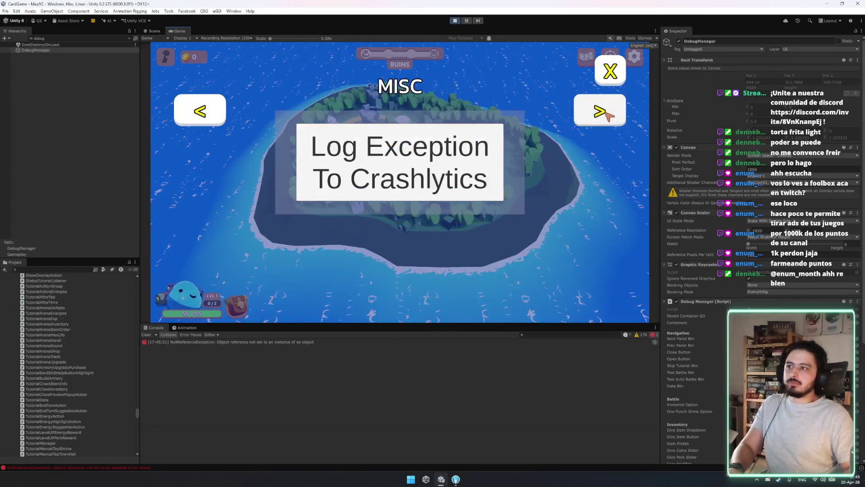
{"action": "left_click", "coordinate": [210, 121]}
{"action": "left_click", "coordinate": [604, 111]}
{"action": "left_click", "coordinate": [606, 114]}
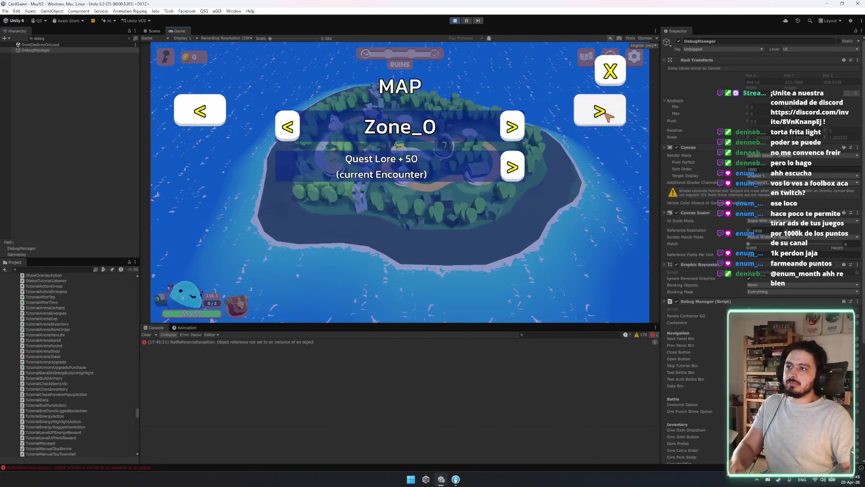
{"action": "left_click", "coordinate": [599, 125]}
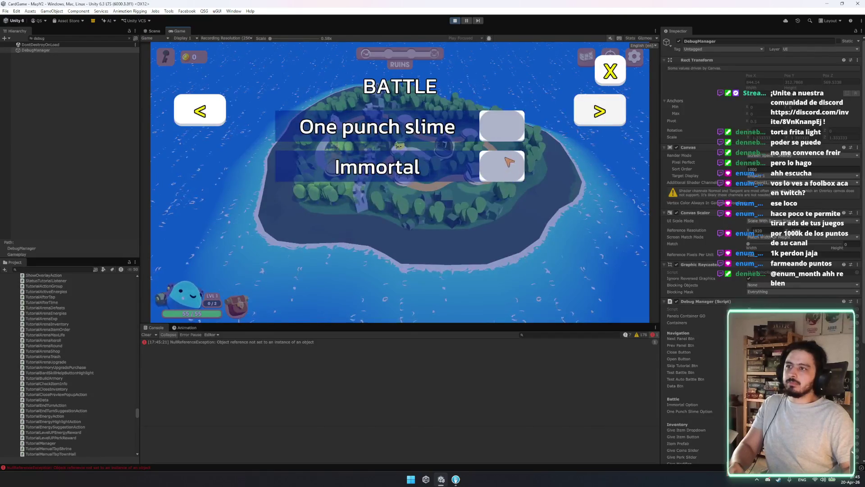
{"action": "left_click", "coordinate": [502, 127]}
Preview perks around adrenalin on INVENTORY, then page back through the panels to INVENTORY.
{"action": "left_click", "coordinate": [590, 115]}
{"action": "left_click", "coordinate": [293, 208]}
{"action": "left_click", "coordinate": [460, 205]}
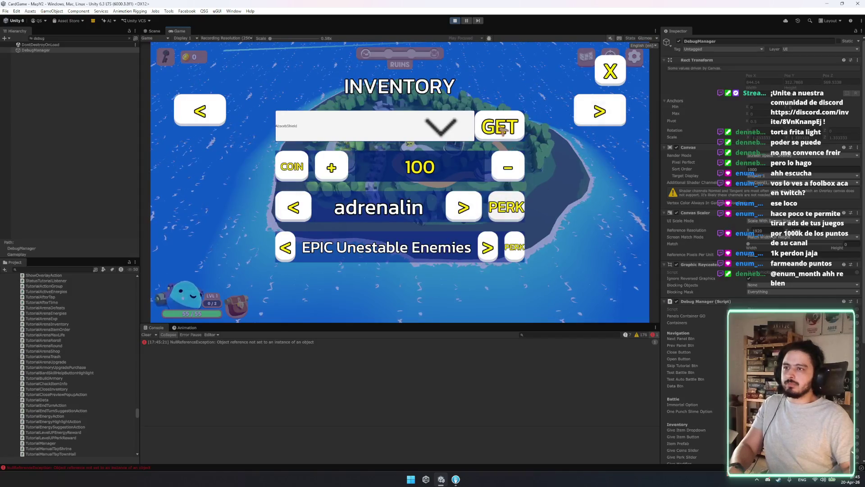
{"action": "left_click", "coordinate": [502, 130]}
{"action": "left_click", "coordinate": [208, 110]}
{"action": "left_click", "coordinate": [208, 110]}
{"action": "left_click", "coordinate": [209, 110]}
{"action": "left_click", "coordinate": [214, 108]}
{"action": "left_click", "coordinate": [212, 105]}
{"action": "left_click", "coordinate": [203, 106]}
Browse backward through the available perks past spawn_enemy_perk, then close the debug panel.
{"action": "left_click", "coordinate": [285, 214]}
{"action": "left_click", "coordinate": [285, 213]}
{"action": "left_click", "coordinate": [286, 210]}
{"action": "left_click", "coordinate": [288, 208]}
{"action": "left_click", "coordinate": [289, 212]}
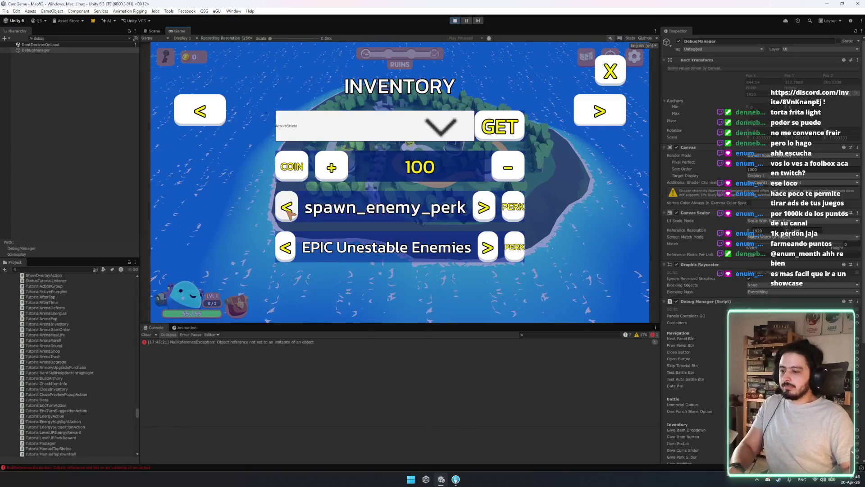
{"action": "left_click", "coordinate": [290, 212]}
{"action": "left_click", "coordinate": [293, 211]}
{"action": "left_click", "coordinate": [294, 211]}
{"action": "left_click", "coordinate": [295, 210]}
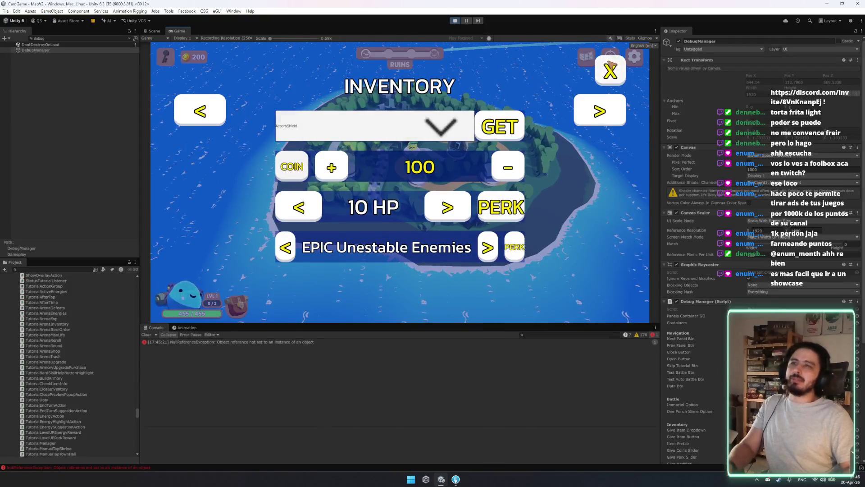
{"action": "left_click", "coordinate": [611, 70]}
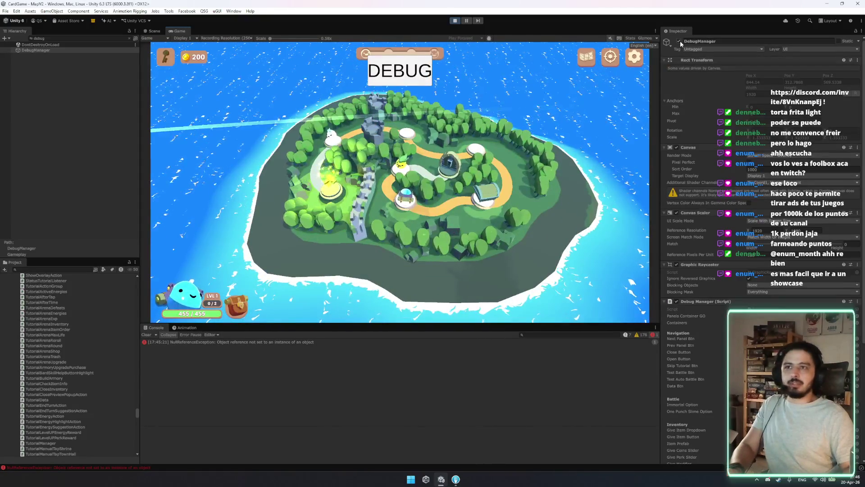
Dismiss the map's encounter popup, then set the MAP panel zone to Ruins_Easy-3 and close.
{"action": "left_click_drag", "start_coordinate": [414, 196], "coordinate": [293, 241]}
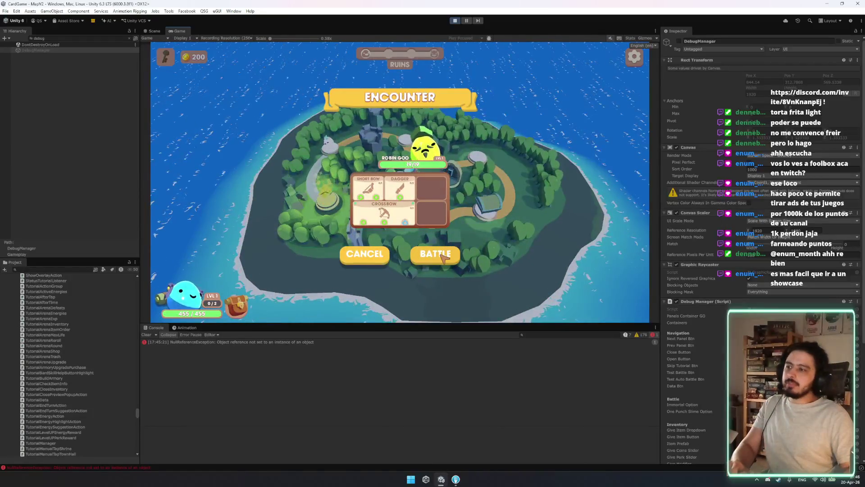
{"action": "left_click", "coordinate": [361, 258]}
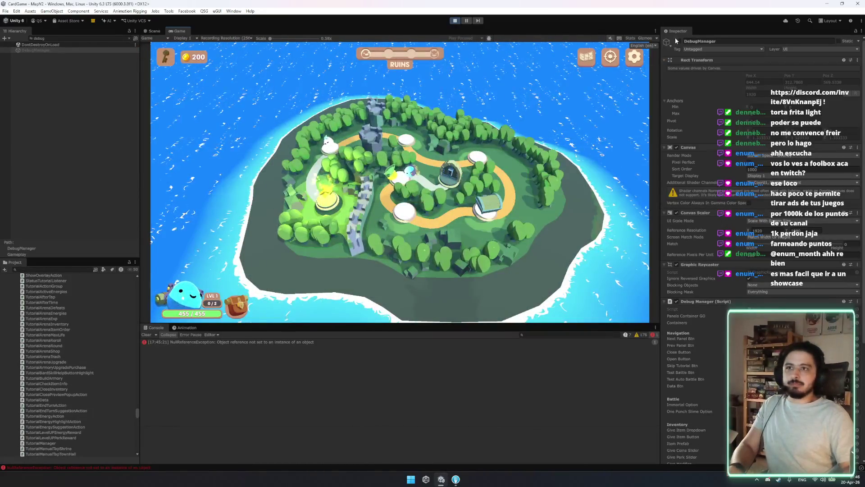
{"action": "left_click", "coordinate": [428, 72]}
{"action": "left_click", "coordinate": [599, 112]}
{"action": "left_click", "coordinate": [600, 111]}
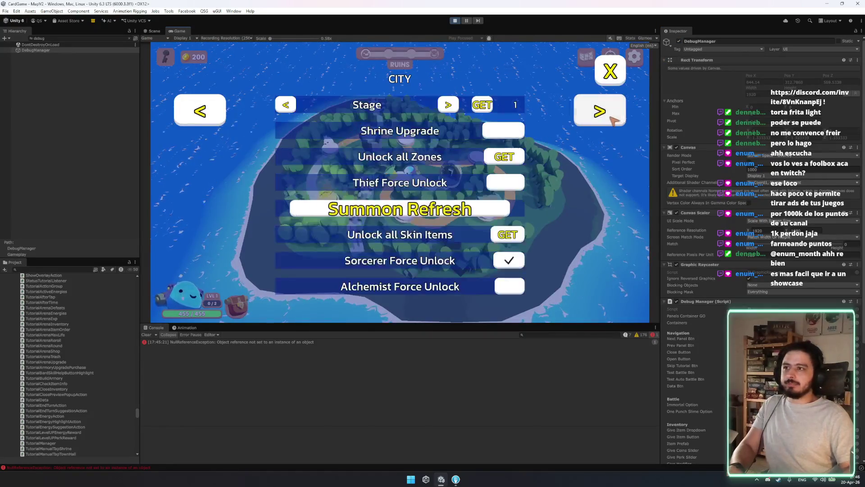
{"action": "left_click", "coordinate": [599, 111]}
{"action": "left_click", "coordinate": [600, 111]}
{"action": "left_click", "coordinate": [600, 111]}
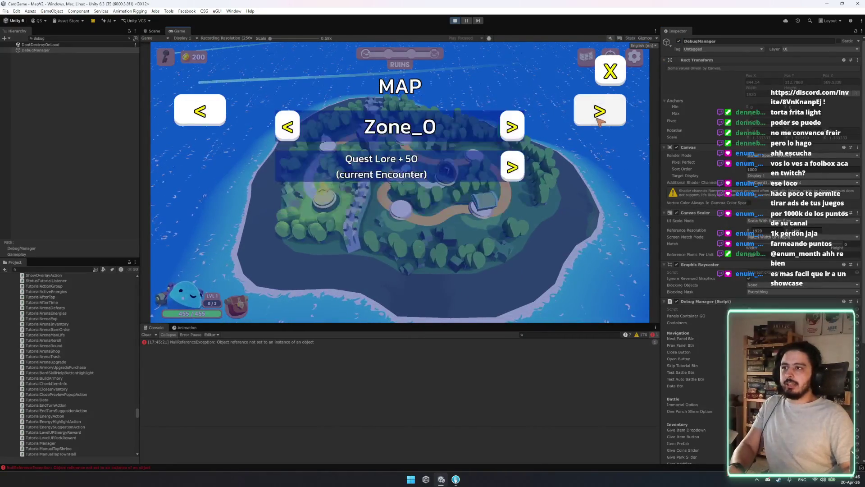
{"action": "left_click", "coordinate": [518, 125]}
{"action": "left_click", "coordinate": [606, 71]}
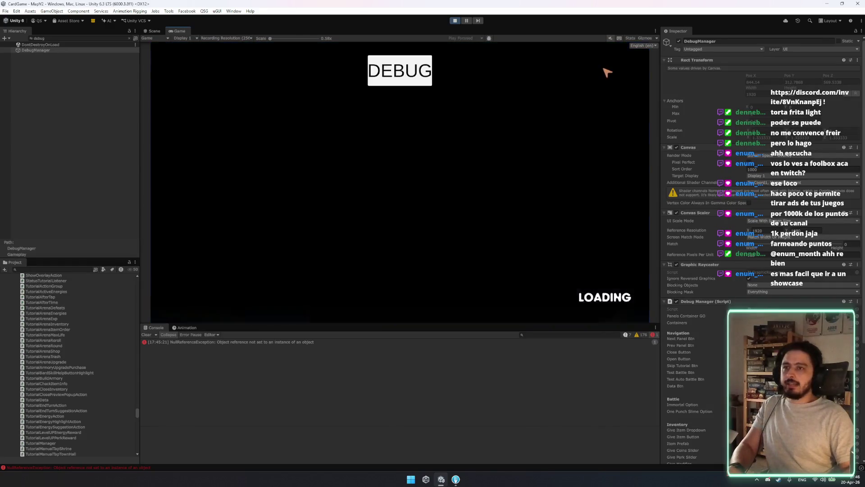
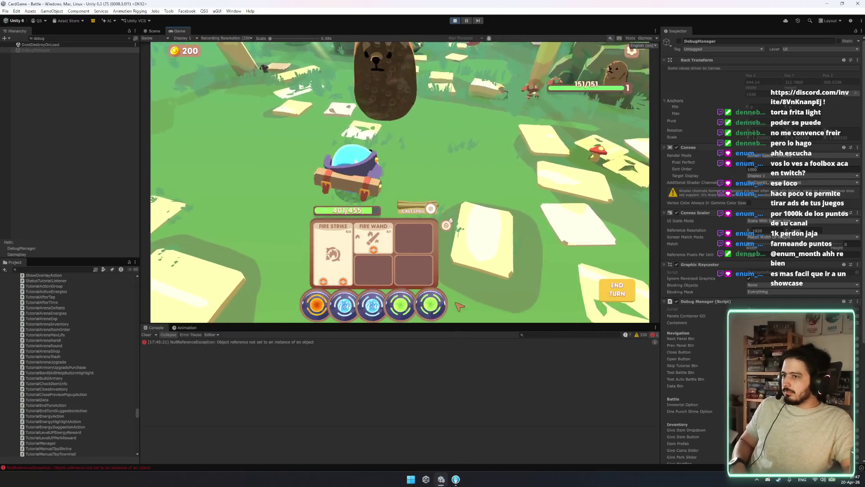
Inspect the NullReferenceException stack trace, exit Play mode, and clear the Console.
{"action": "left_click", "coordinate": [256, 342]}
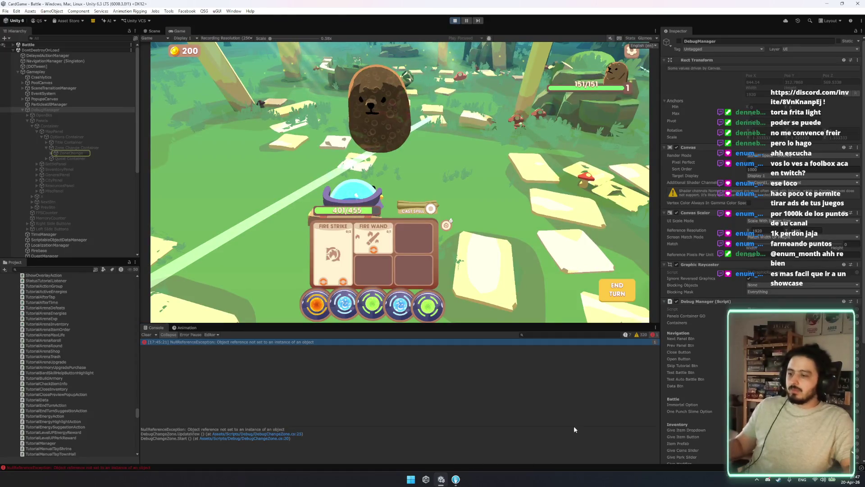
{"action": "key", "text": "ctrl+p"}
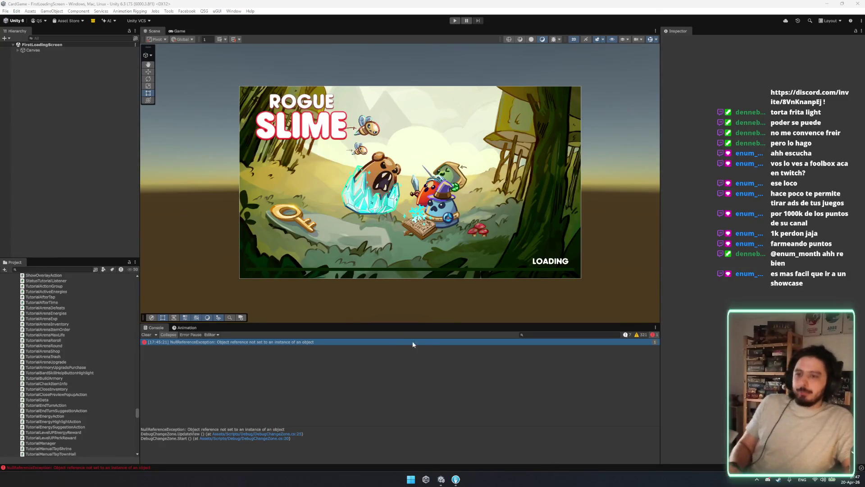
{"action": "left_click", "coordinate": [149, 335]}
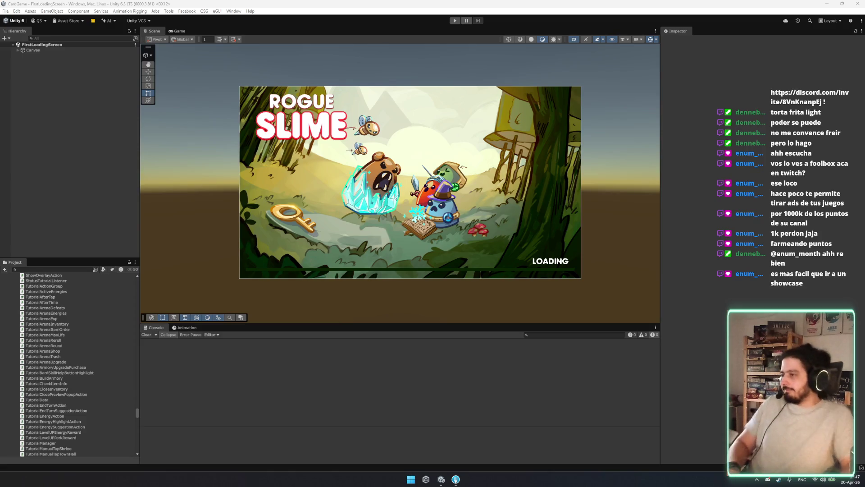
Find the TowerManager script in the Project window and open it in the code editor.
{"action": "left_click", "coordinate": [45, 335]}
{"action": "scroll", "coordinate": [45, 342], "scroll_direction": "up", "scroll_amount": 10}
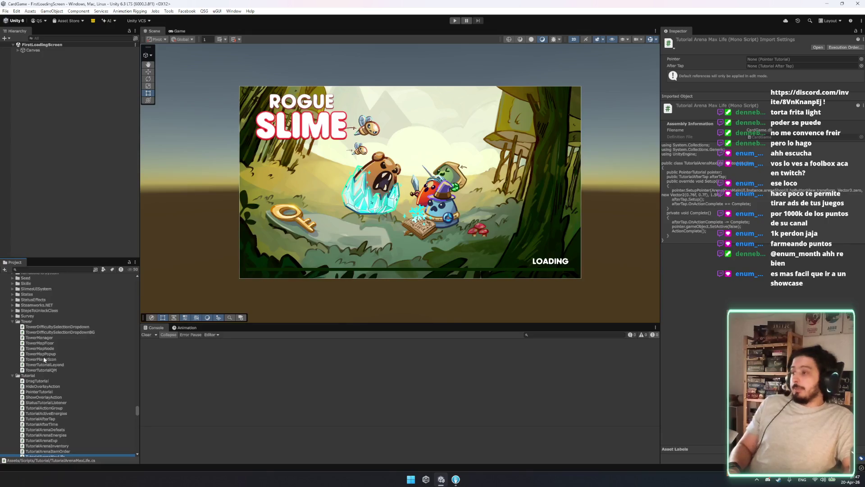
{"action": "left_click", "coordinate": [45, 357]}
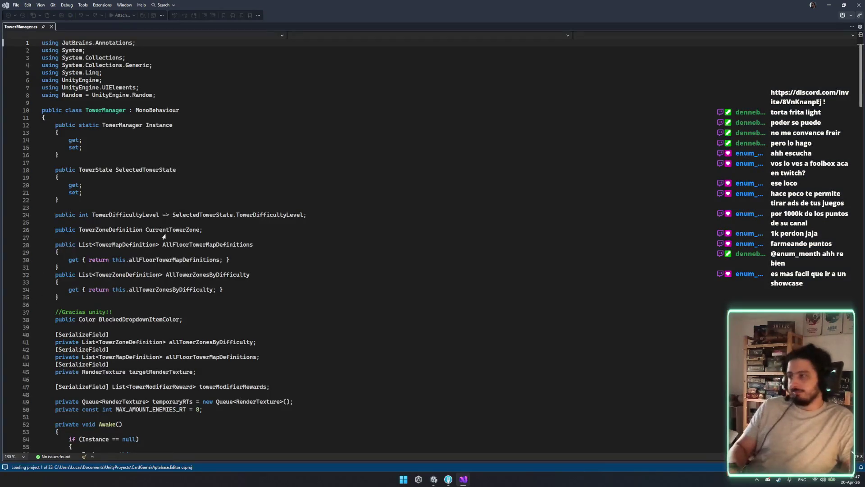
Select the comment block near line 37 and set the caret on line 22.
{"action": "left_click", "coordinate": [207, 140]}
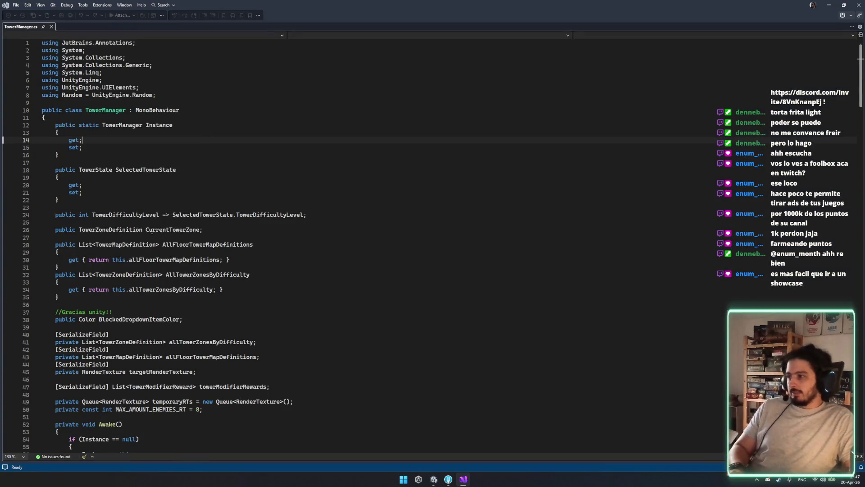
{"action": "left_click_drag", "start_coordinate": [53, 304], "coordinate": [142, 310]}
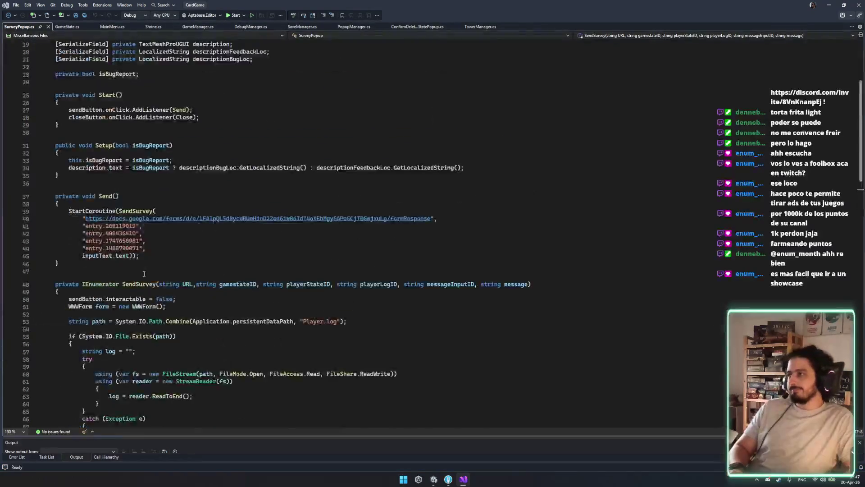
{"action": "scroll", "coordinate": [144, 274], "scroll_direction": "up", "scroll_amount": 6}
{"action": "left_click", "coordinate": [256, 204]}
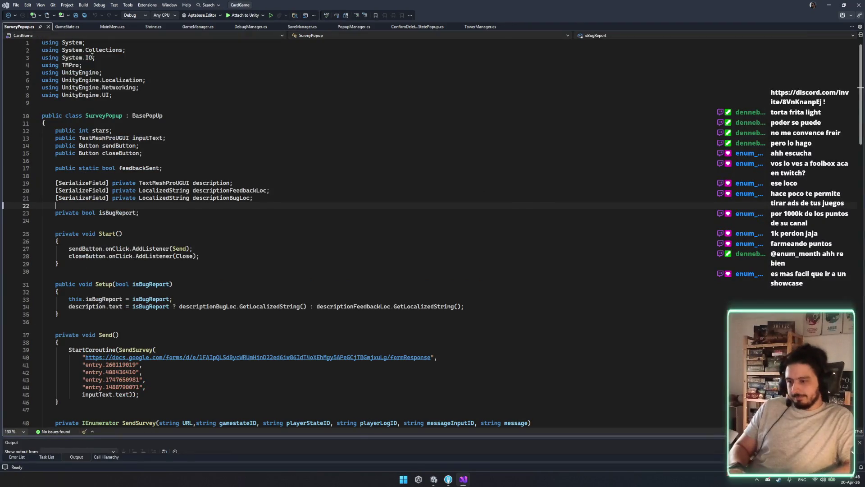
Code-search the project for 'hand', open CharacterUIView.cs, and find 'draw' in it.
{"action": "key", "text": "ctrl+t"}
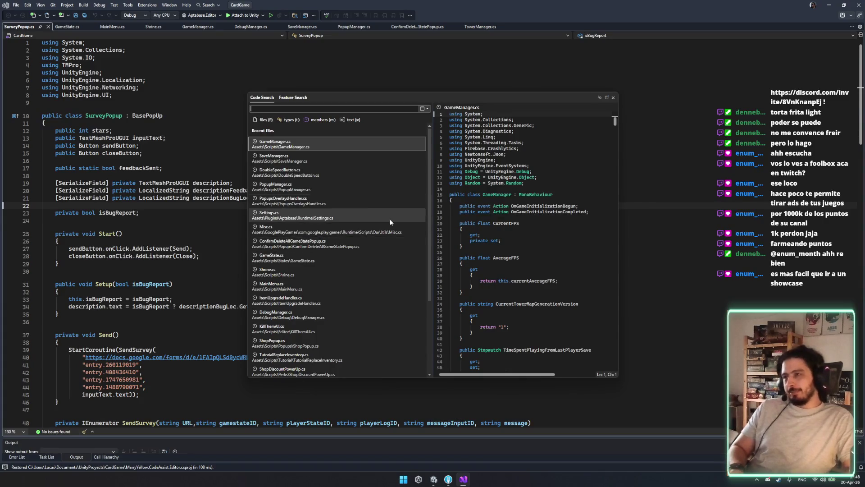
{"action": "type", "text": "hand"}
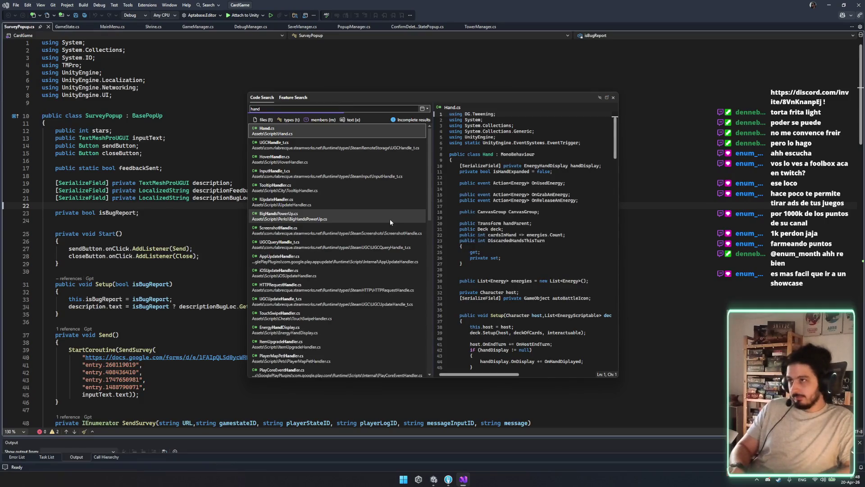
{"action": "key", "text": "Escape"}
{"action": "key", "text": "ctrl+f"}
{"action": "type", "text": "draw"}
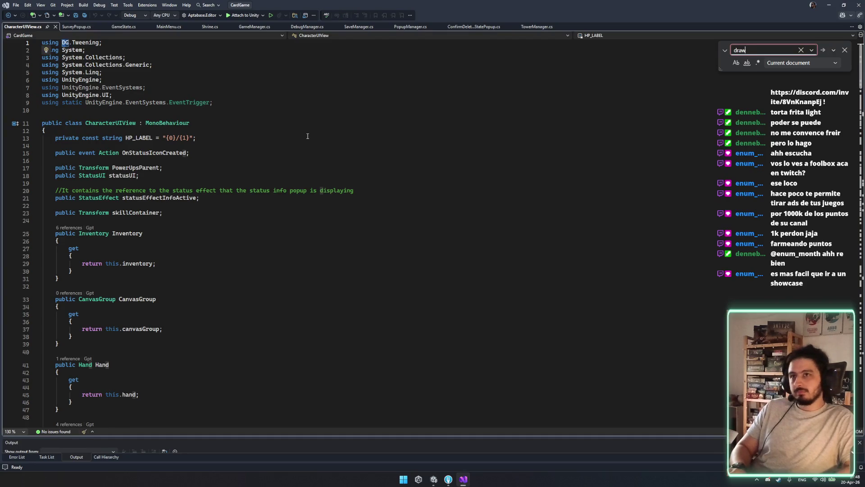
Run the 'draw' search and scroll through the matches.
{"action": "key", "text": "Return"}
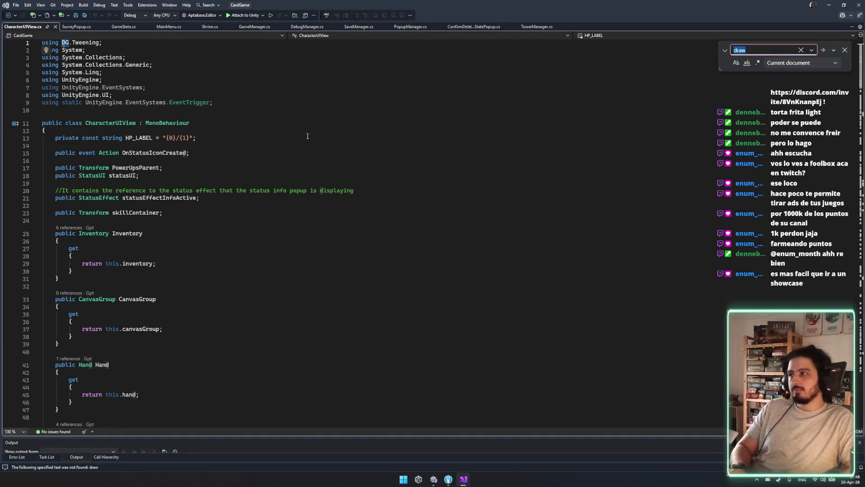
{"action": "scroll", "coordinate": [194, 191], "scroll_direction": "down", "scroll_amount": 6}
{"action": "scroll", "coordinate": [194, 191], "scroll_direction": "down", "scroll_amount": 6}
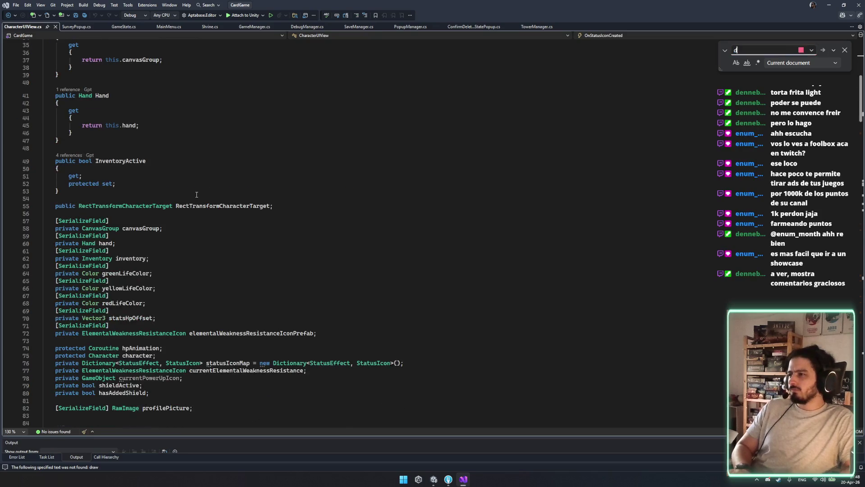
{"action": "scroll", "coordinate": [184, 249], "scroll_direction": "up", "scroll_amount": 12}
{"action": "scroll", "coordinate": [183, 250], "scroll_direction": "down", "scroll_amount": 2}
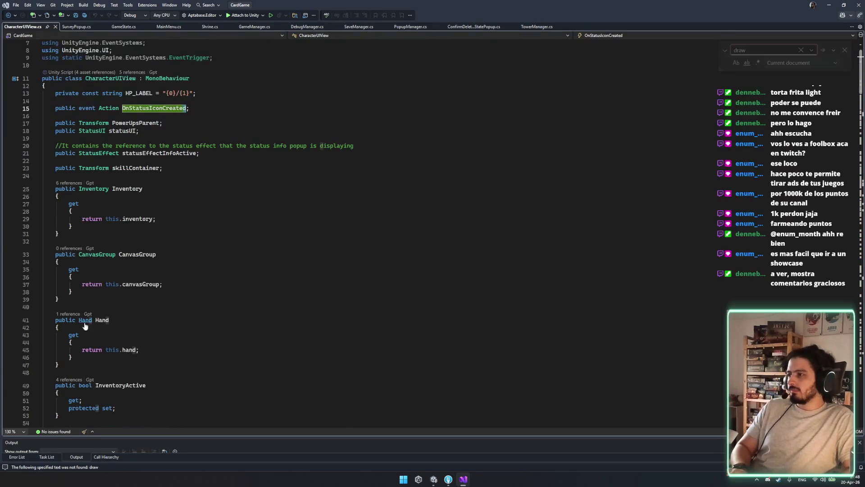
Go to the Hand class definition and read through its DrawExtra method.
{"action": "left_click", "coordinate": [86, 321], "text": "ctrl"}
{"action": "left_click", "coordinate": [349, 247]}
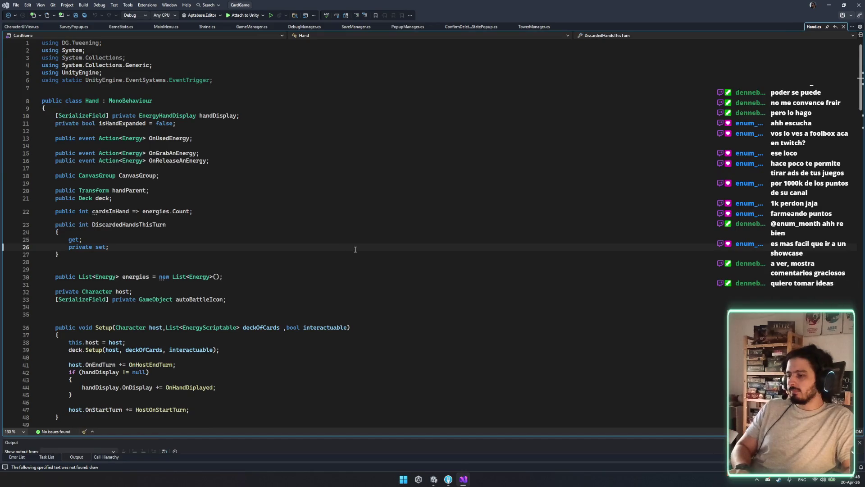
{"action": "scroll", "coordinate": [386, 232], "scroll_direction": "down", "scroll_amount": 20}
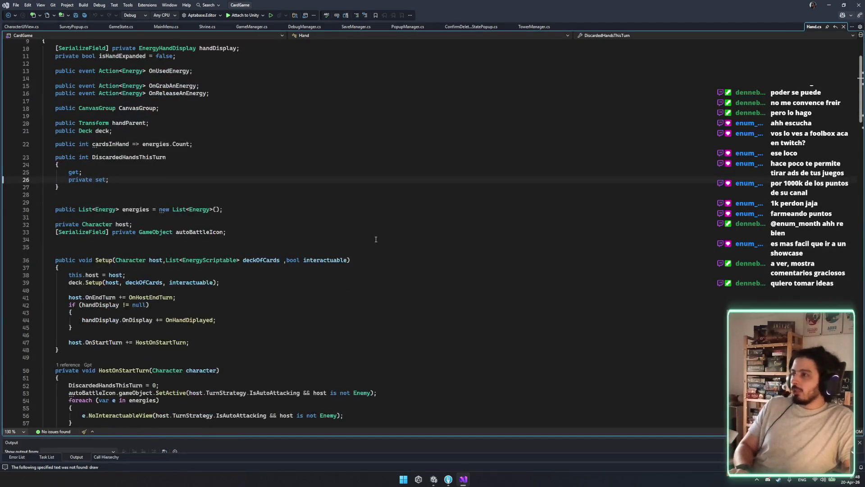
{"action": "scroll", "coordinate": [189, 328], "scroll_direction": "down", "scroll_amount": 3}
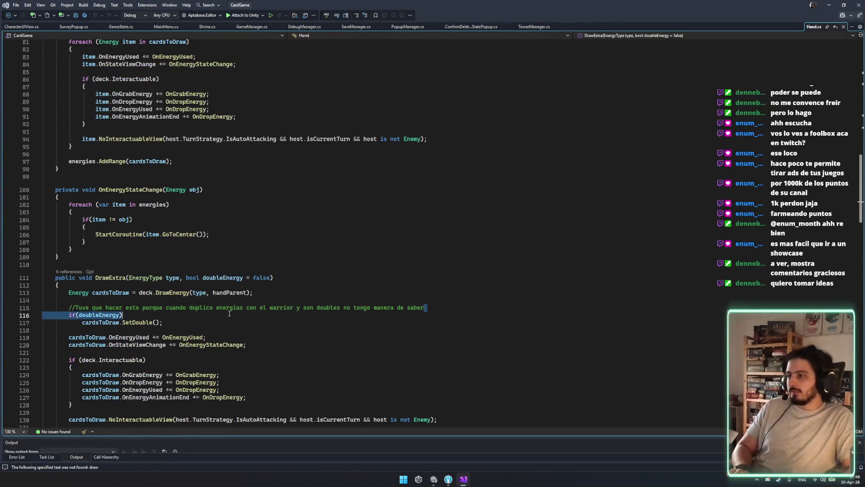
{"action": "left_click", "coordinate": [198, 353]}
{"action": "scroll", "coordinate": [205, 361], "scroll_direction": "down", "scroll_amount": 6}
{"action": "scroll", "coordinate": [205, 360], "scroll_direction": "down", "scroll_amount": 20}
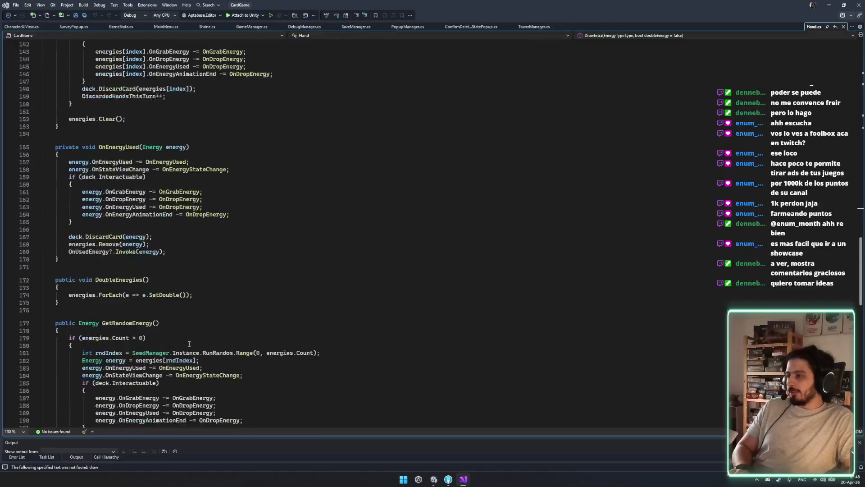
{"action": "scroll", "coordinate": [208, 339], "scroll_direction": "up", "scroll_amount": 5}
In Shrine.cs, find '//' and step through every commented line to the last one.
{"action": "left_click", "coordinate": [207, 26]}
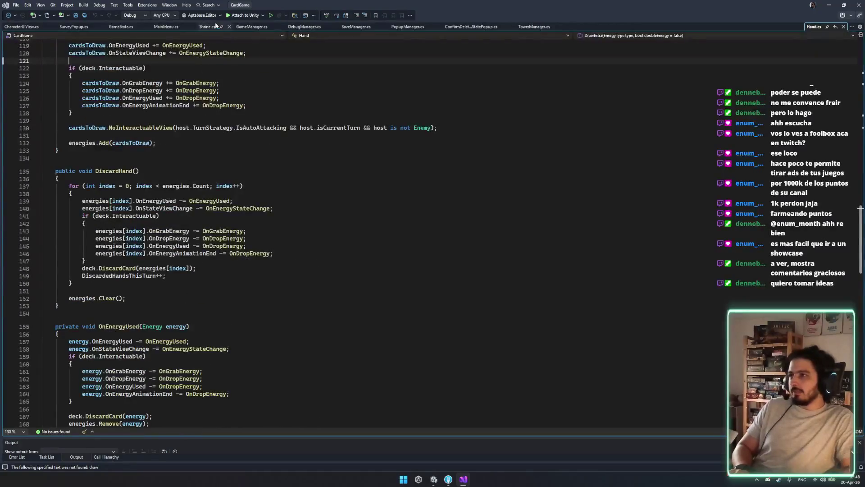
{"action": "scroll", "coordinate": [287, 302], "scroll_direction": "down", "scroll_amount": 20}
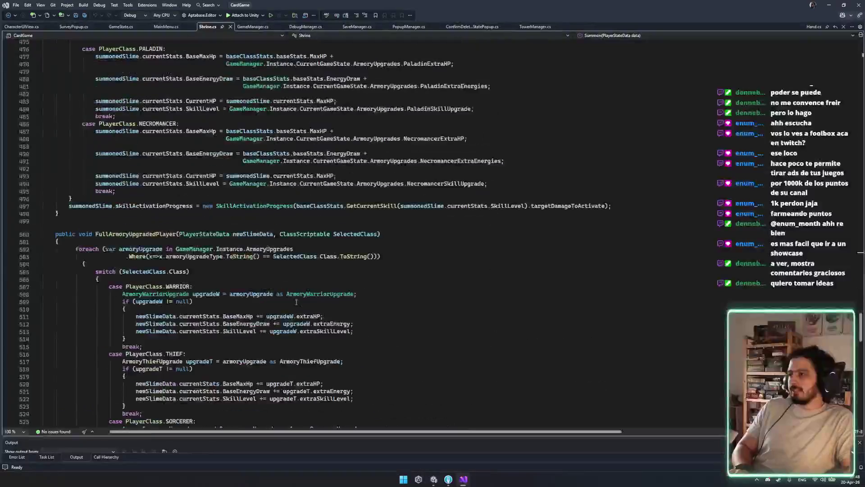
{"action": "scroll", "coordinate": [381, 301], "scroll_direction": "down", "scroll_amount": 15}
{"action": "scroll", "coordinate": [430, 283], "scroll_direction": "up", "scroll_amount": 20}
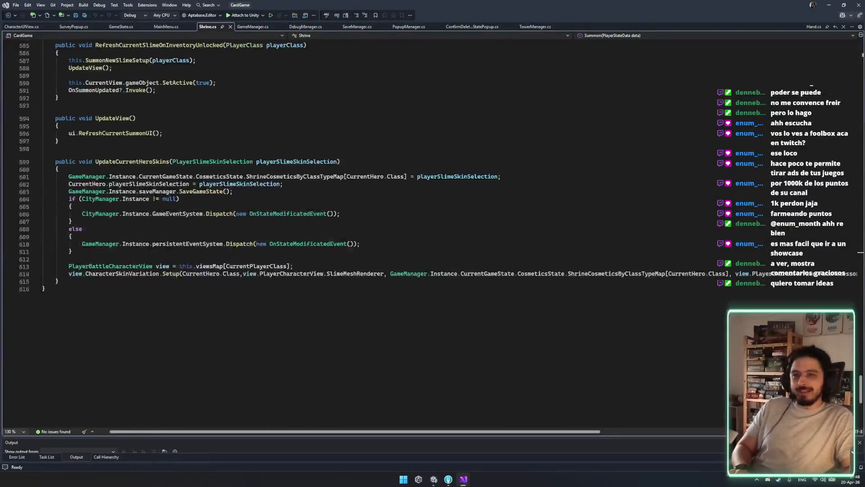
{"action": "scroll", "coordinate": [823, 157], "scroll_direction": "up", "scroll_amount": 20}
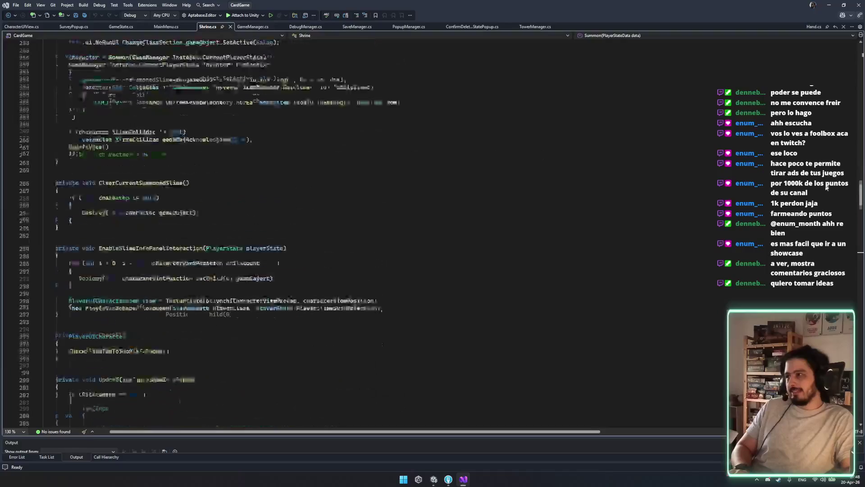
{"action": "scroll", "coordinate": [598, 245], "scroll_direction": "down", "scroll_amount": 20}
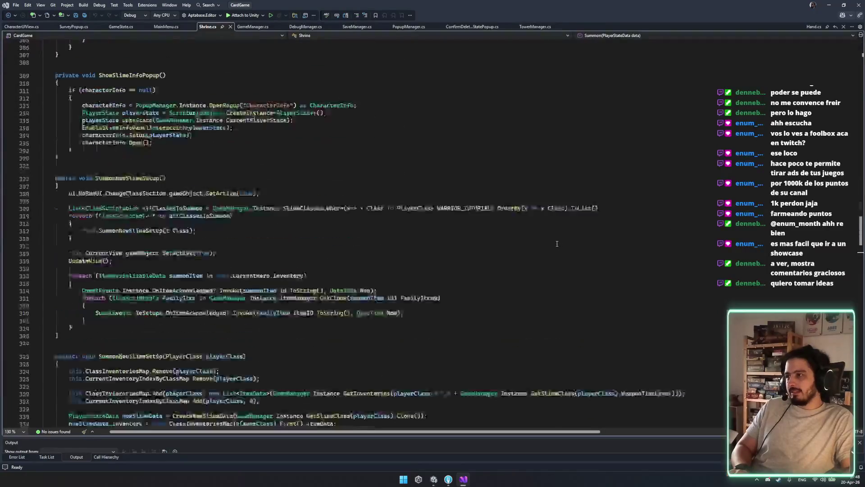
{"action": "key", "text": "ctrl+f"}
{"action": "type", "text": "//"}
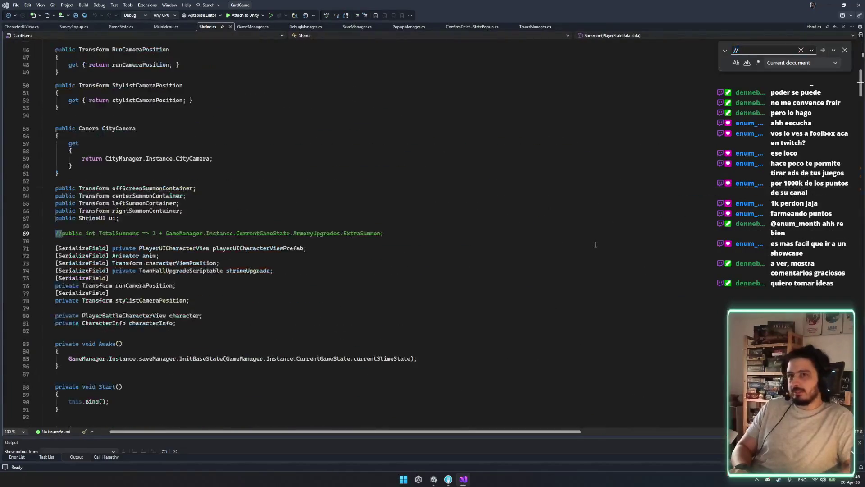
{"action": "key", "text": "Return"}
{"action": "key", "text": "Return"}
{"action": "key", "text": "Return"}
{"action": "key", "text": "Return"}
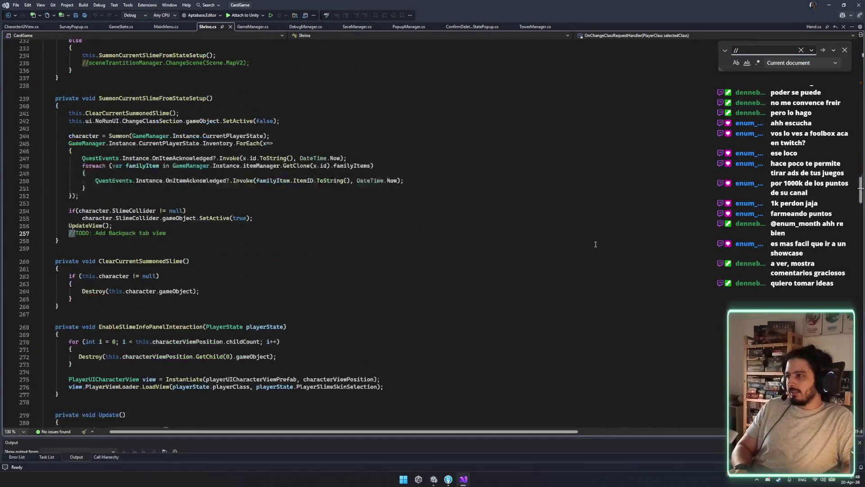
{"action": "key", "text": "Return"}
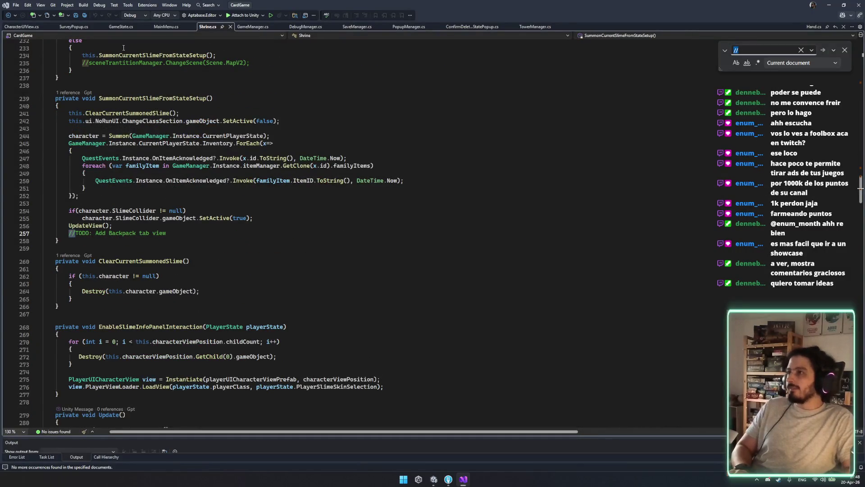
{"action": "left_click", "coordinate": [176, 27]}
Step through MainMenu.cs comments, examining the version-check comment on lines 32–33.
{"action": "key", "text": "F3"}
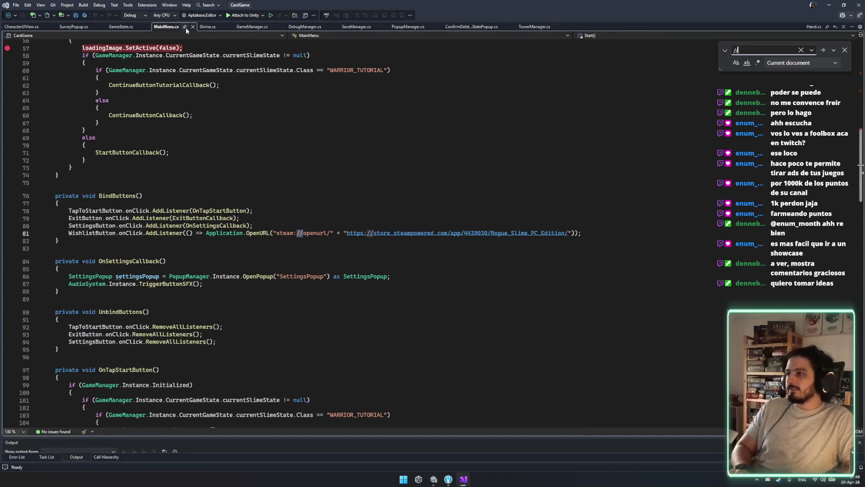
{"action": "key", "text": "F3"}
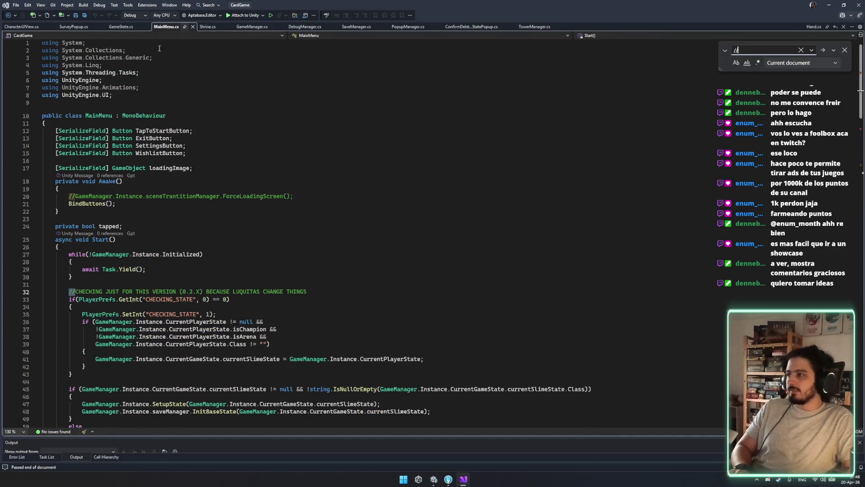
{"action": "scroll", "coordinate": [258, 285], "scroll_direction": "down", "scroll_amount": 2}
{"action": "mouse_move", "coordinate": [206, 247]}
{"action": "left_mouse_down"}
{"action": "mouse_move", "coordinate": [309, 246]}
{"action": "mouse_move", "coordinate": [202, 247]}
{"action": "mouse_move", "coordinate": [206, 253]}
{"action": "mouse_move", "coordinate": [72, 239]}
{"action": "mouse_move", "coordinate": [311, 247]}
{"action": "mouse_move", "coordinate": [135, 254]}
{"action": "mouse_move", "coordinate": [325, 240]}
{"action": "mouse_move", "coordinate": [72, 246]}
{"action": "mouse_move", "coordinate": [289, 246]}
{"action": "left_mouse_up"}
{"action": "left_click", "coordinate": [110, 248]}
{"action": "left_click_drag", "start_coordinate": [170, 258], "coordinate": [43, 247]}
{"action": "left_click", "coordinate": [230, 254]}
{"action": "left_click", "coordinate": [751, 49]}
{"action": "key", "text": "Return"}
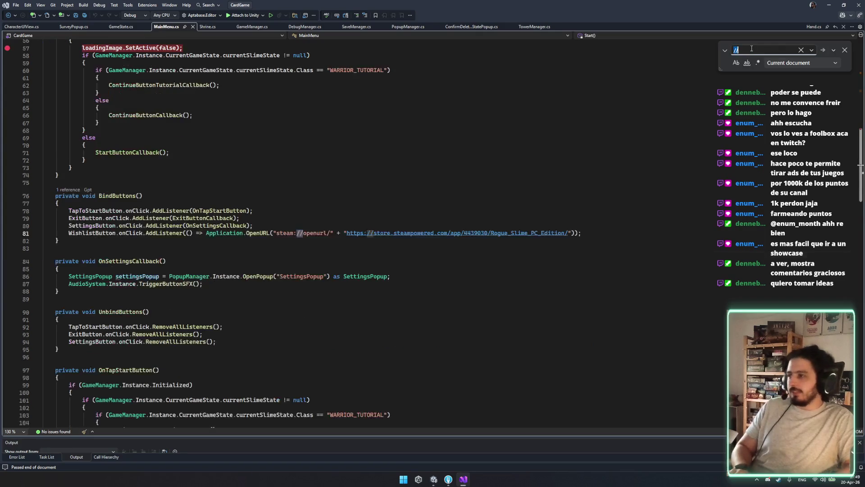
{"action": "key", "text": "Return"}
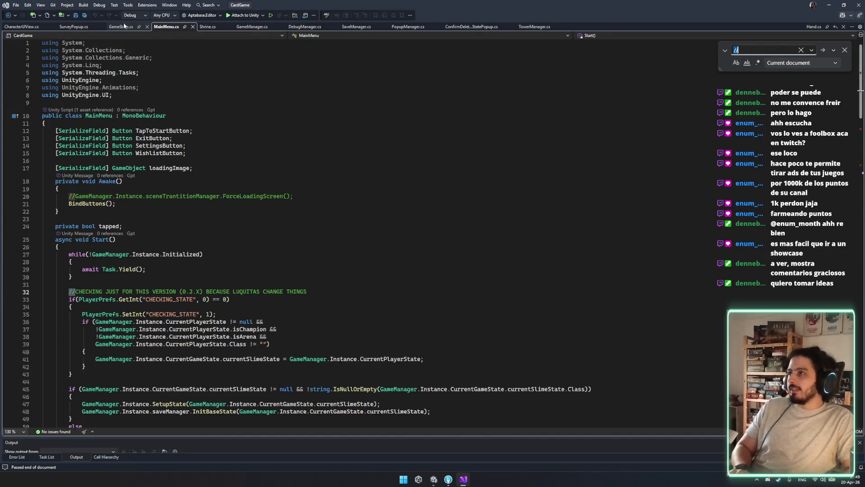
Check GameState.cs and SurveyPopup.cs, then search PopupManager.cs for '//' comments.
{"action": "left_click", "coordinate": [122, 26]}
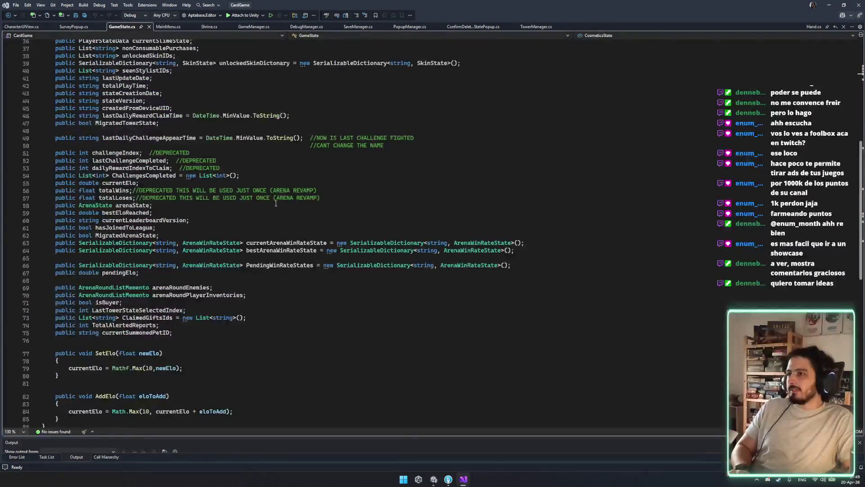
{"action": "scroll", "coordinate": [63, 58], "scroll_direction": "up", "scroll_amount": 12}
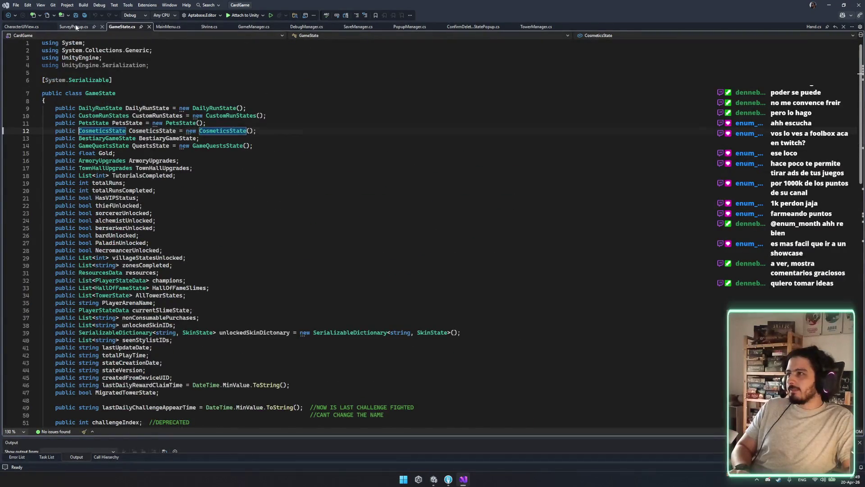
{"action": "left_click", "coordinate": [75, 27]}
{"action": "left_click", "coordinate": [407, 27]}
{"action": "key", "text": "ctrl+f"}
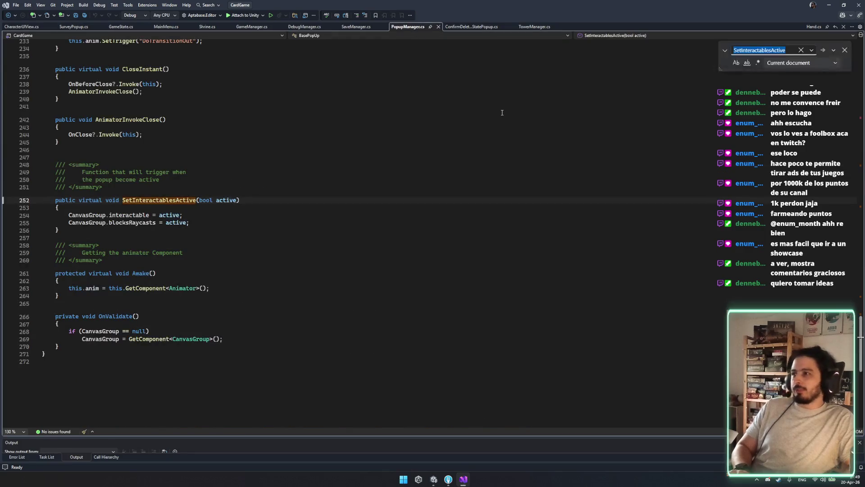
{"action": "type", "text": "//"}
{"action": "key", "text": "Return"}
{"action": "key", "text": "Return"}
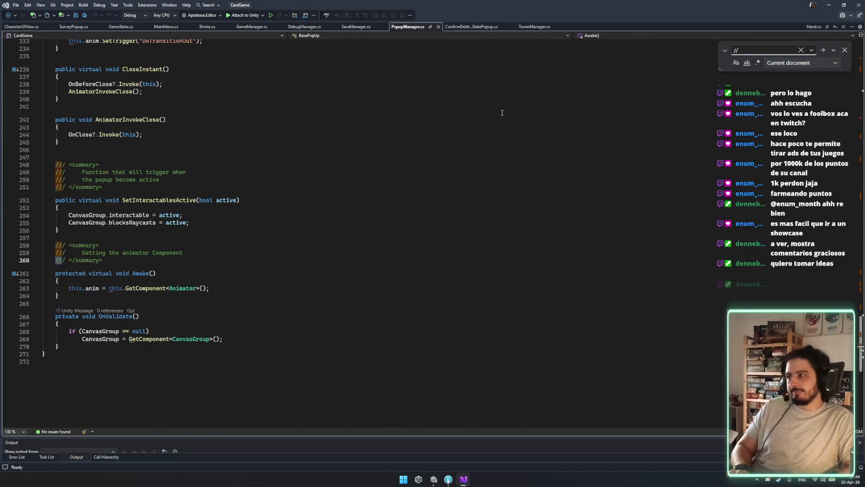
{"action": "left_click", "coordinate": [477, 188]}
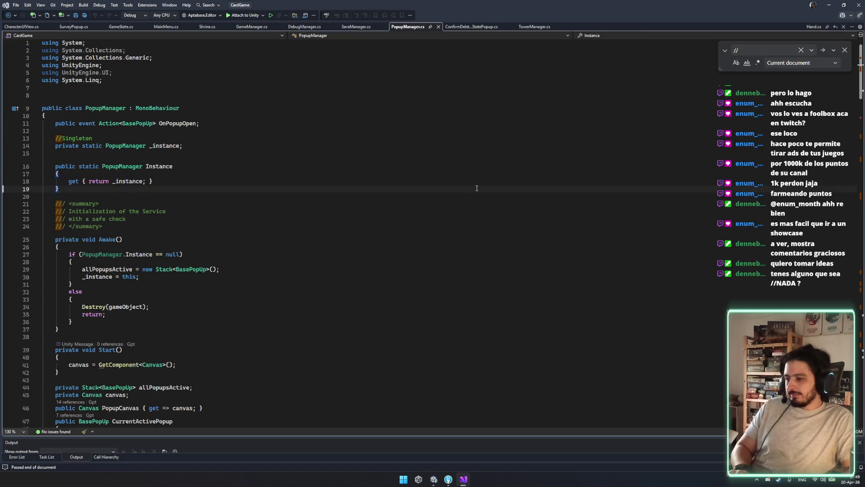
Browse ConfirmDeleteAllGameStatePopup, SurveyPopup, GameManager, DebugManager and SaveManager, then minimize Visual Studio.
{"action": "left_click", "coordinate": [496, 27]}
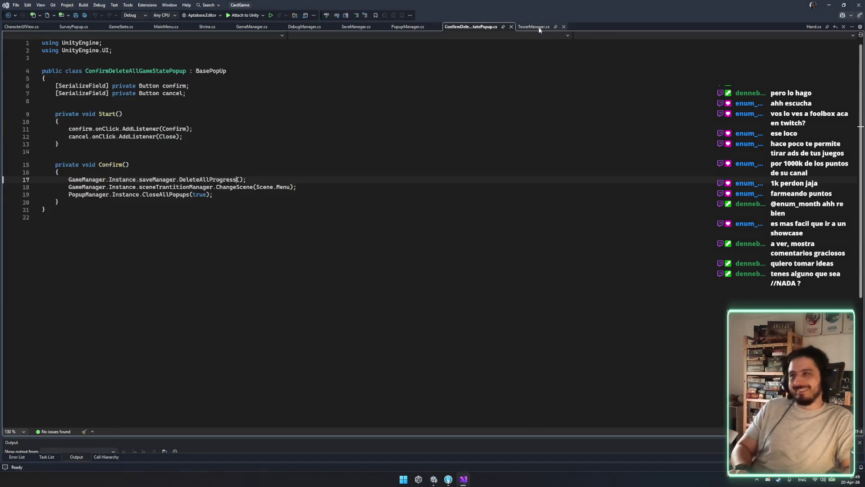
{"action": "left_click", "coordinate": [191, 112]}
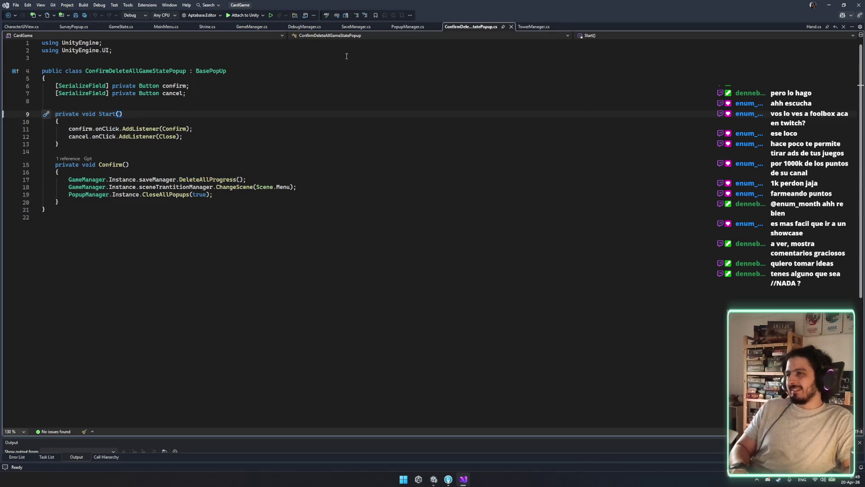
{"action": "left_click", "coordinate": [64, 28]}
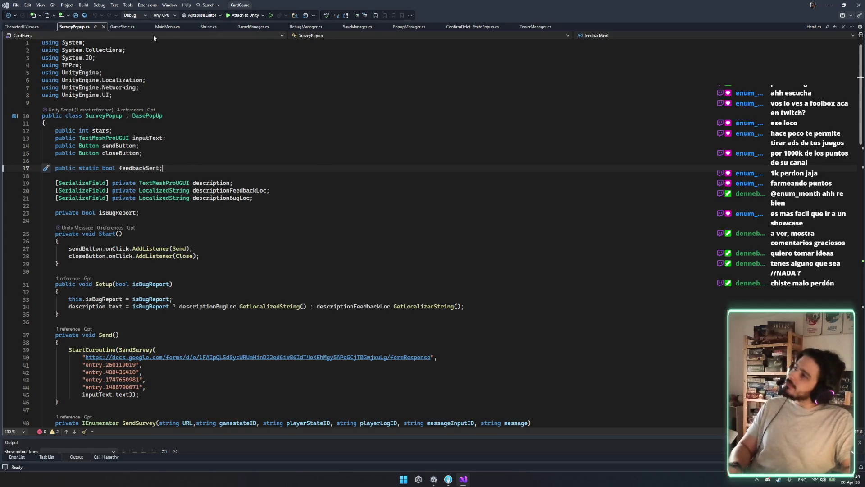
{"action": "left_click", "coordinate": [252, 28]}
{"action": "left_click", "coordinate": [315, 28]}
{"action": "left_click", "coordinate": [343, 28]}
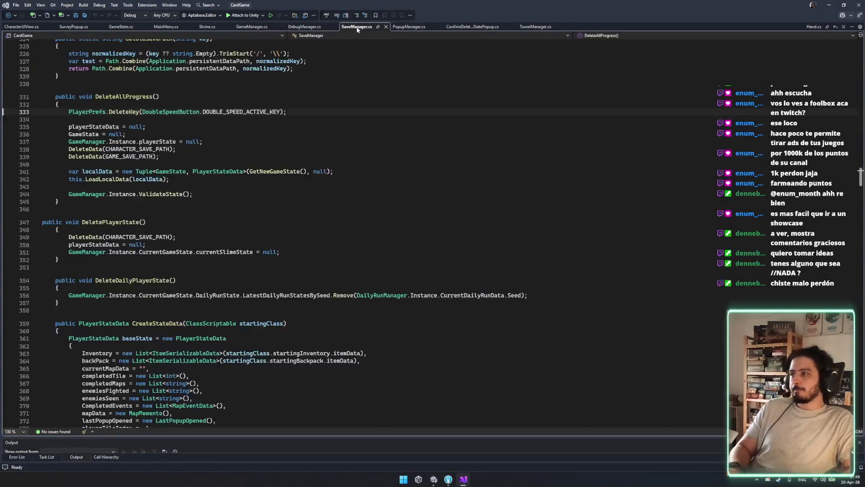
{"action": "left_click", "coordinate": [411, 28]}
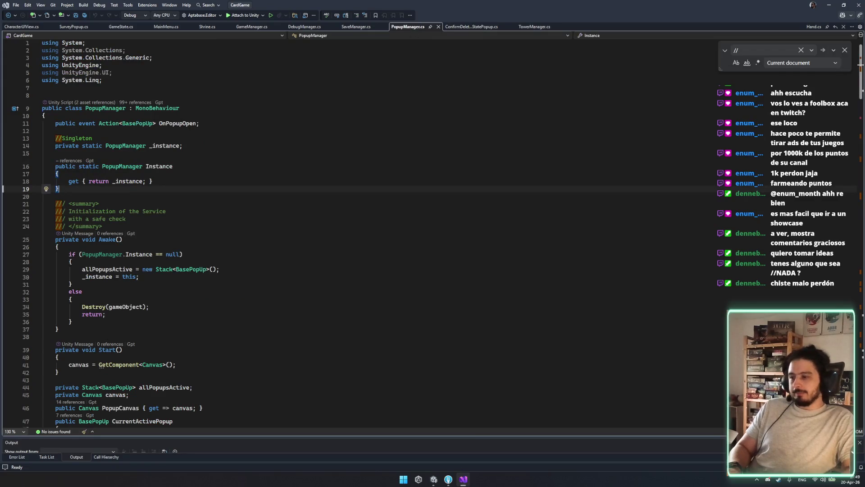
{"action": "left_click", "coordinate": [465, 480]}
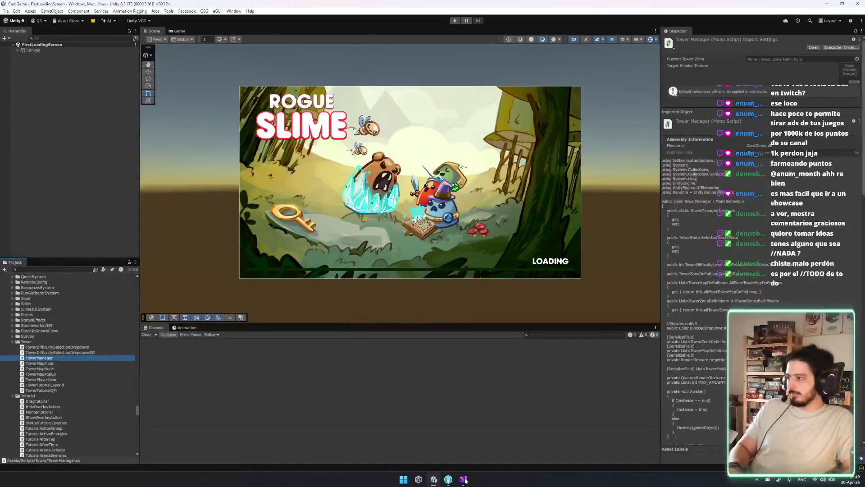
Restore Visual Studio and search the entire solution for '//' with Find in Files.
{"action": "left_click", "coordinate": [464, 480]}
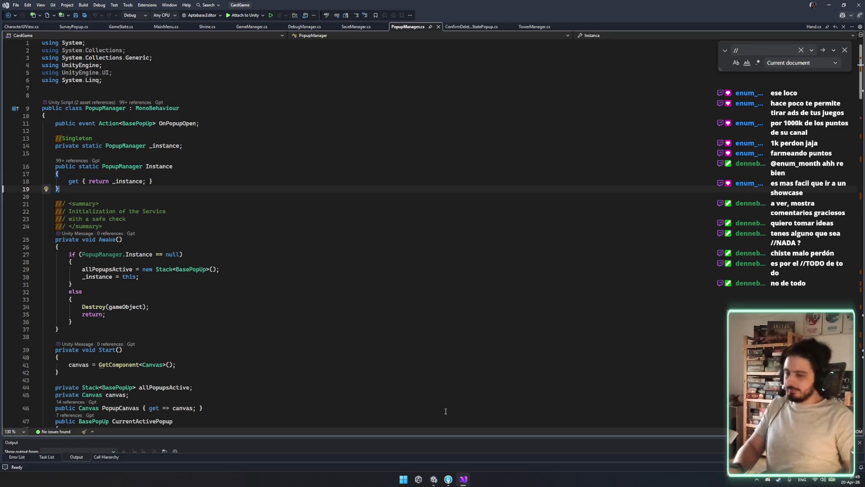
{"action": "key", "text": "ctrl+shift+f"}
{"action": "type", "text": "//TODO"}
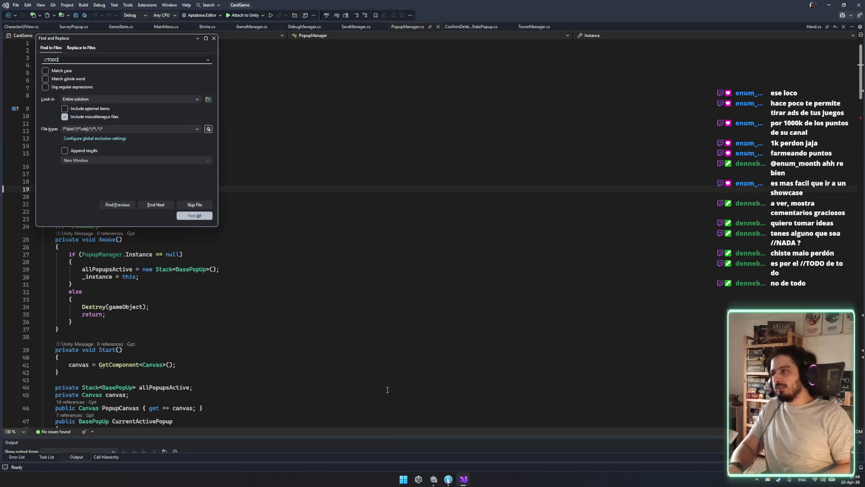
{"action": "key", "text": "Return"}
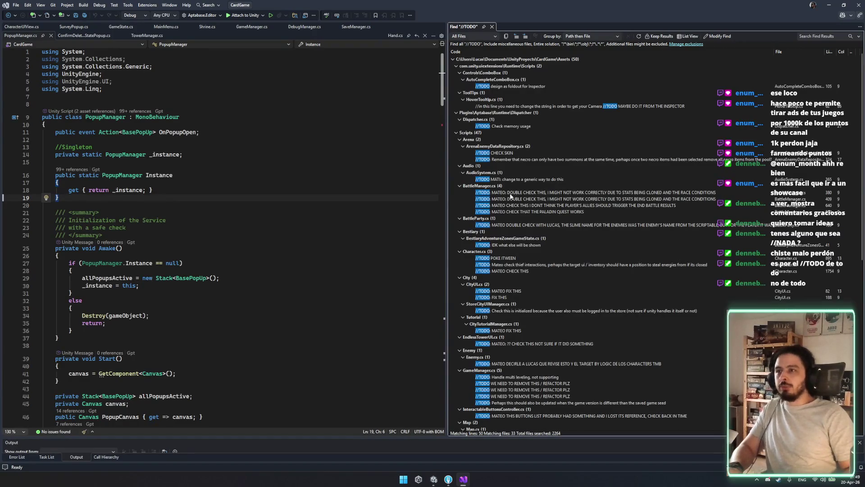
{"action": "scroll", "coordinate": [512, 216], "scroll_direction": "down", "scroll_amount": 3}
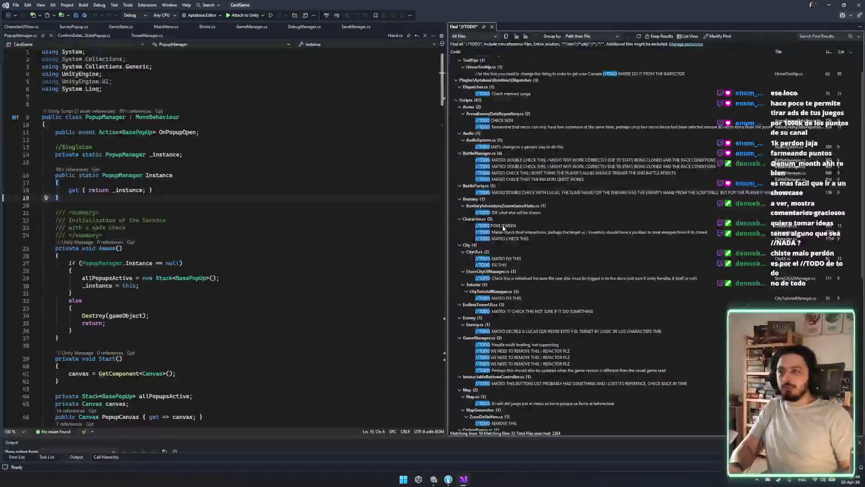
{"action": "scroll", "coordinate": [544, 332], "scroll_direction": "down", "scroll_amount": 2}
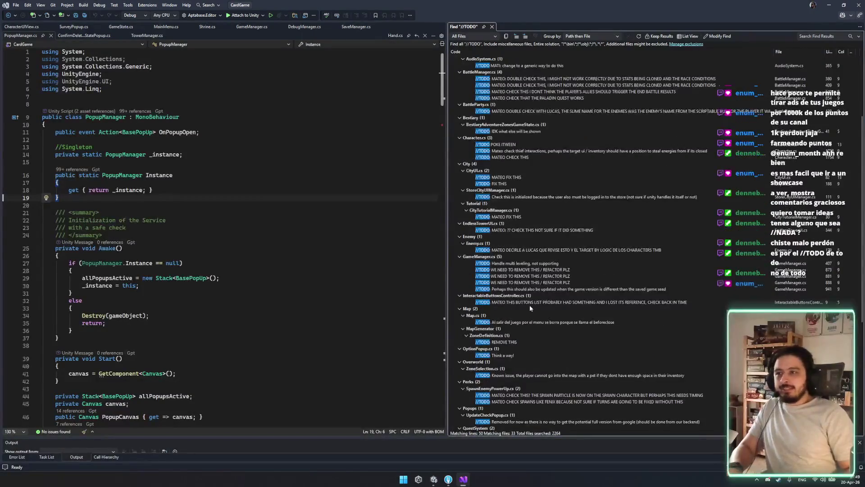
{"action": "scroll", "coordinate": [516, 273], "scroll_direction": "down", "scroll_amount": 2}
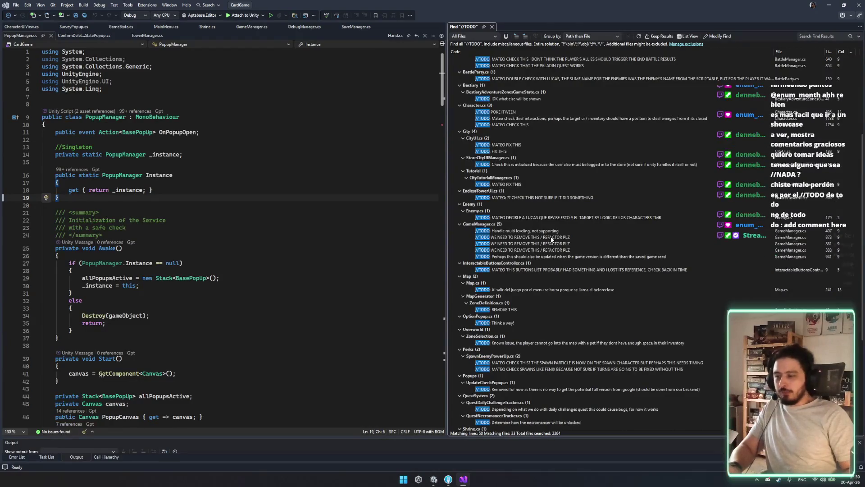
{"action": "scroll", "coordinate": [551, 244], "scroll_direction": "down", "scroll_amount": 4}
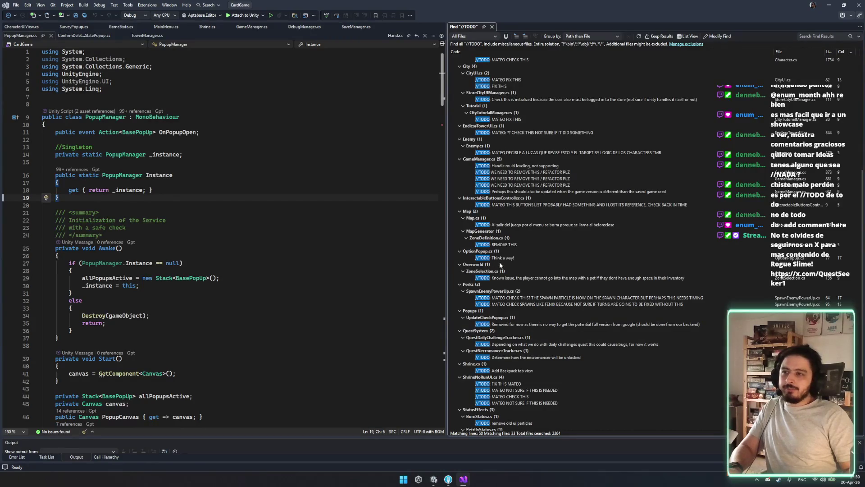
{"action": "scroll", "coordinate": [538, 264], "scroll_direction": "down", "scroll_amount": 5}
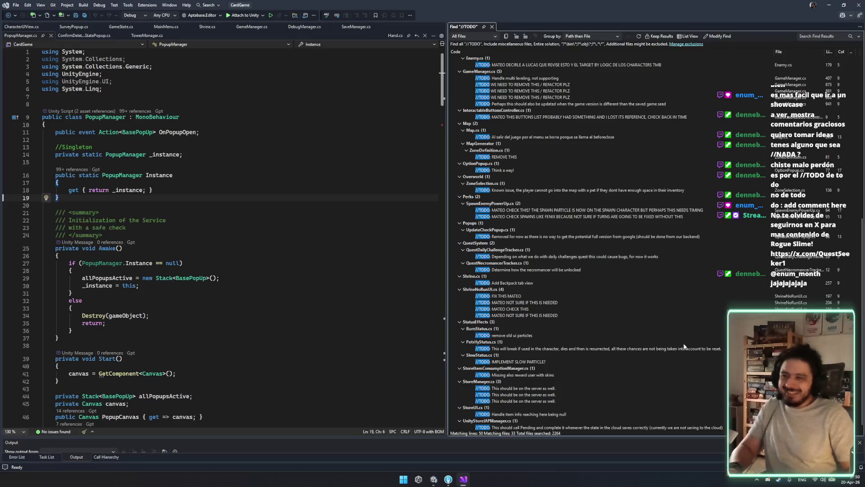
{"action": "scroll", "coordinate": [558, 380], "scroll_direction": "up", "scroll_amount": 15}
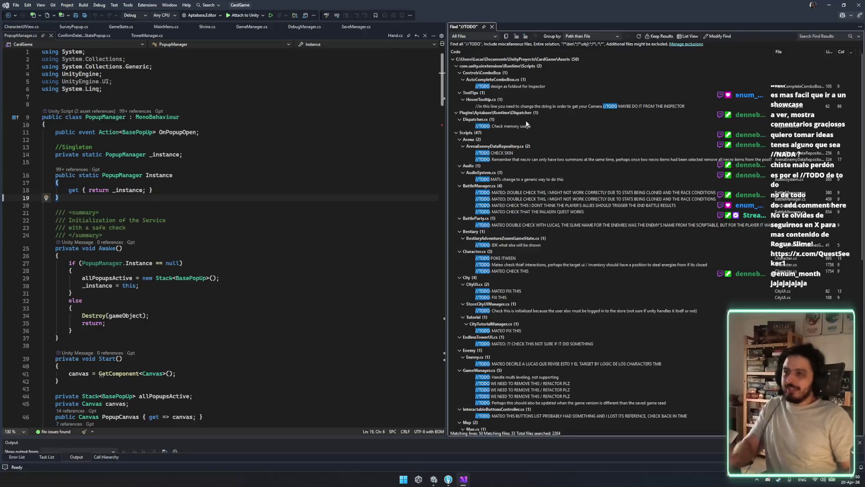
{"action": "left_click", "coordinate": [540, 245]}
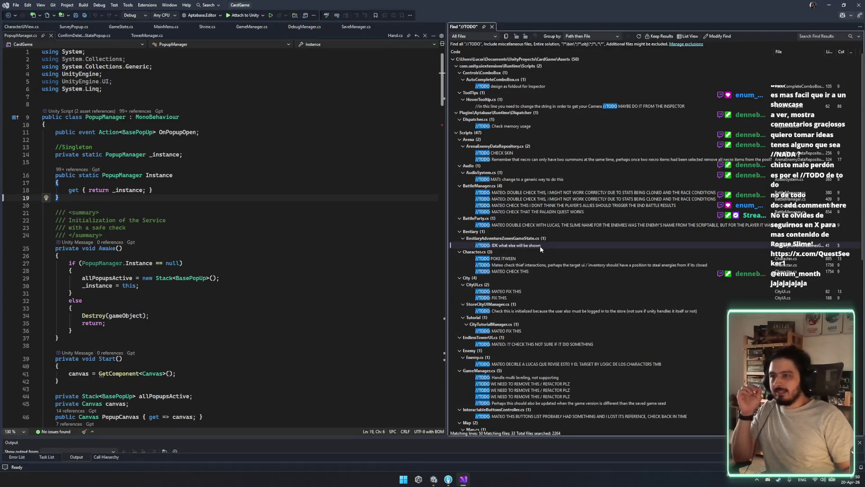
{"action": "double_click", "coordinate": [541, 247]}
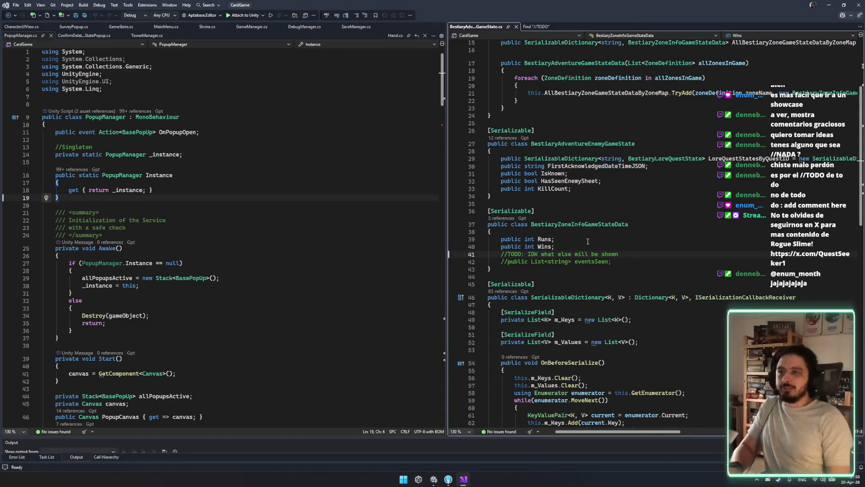
{"action": "left_click", "coordinate": [658, 253]}
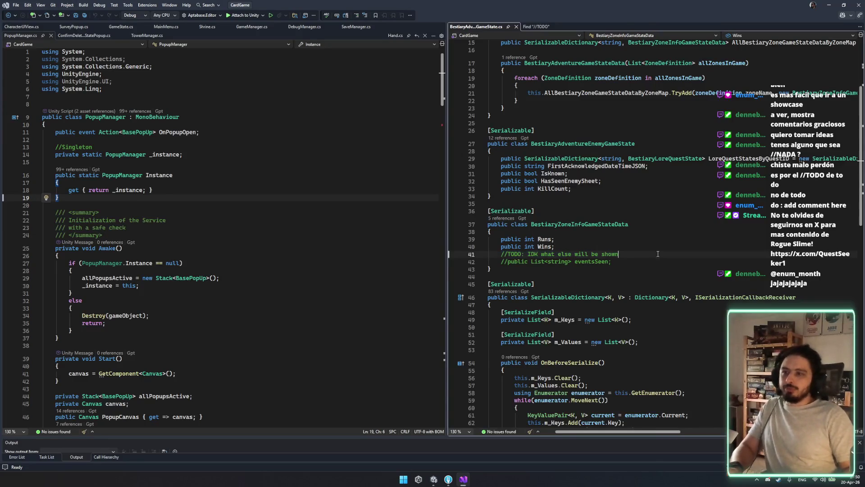
{"action": "middle_click", "coordinate": [473, 29]}
{"action": "middle_click", "coordinate": [472, 29]}
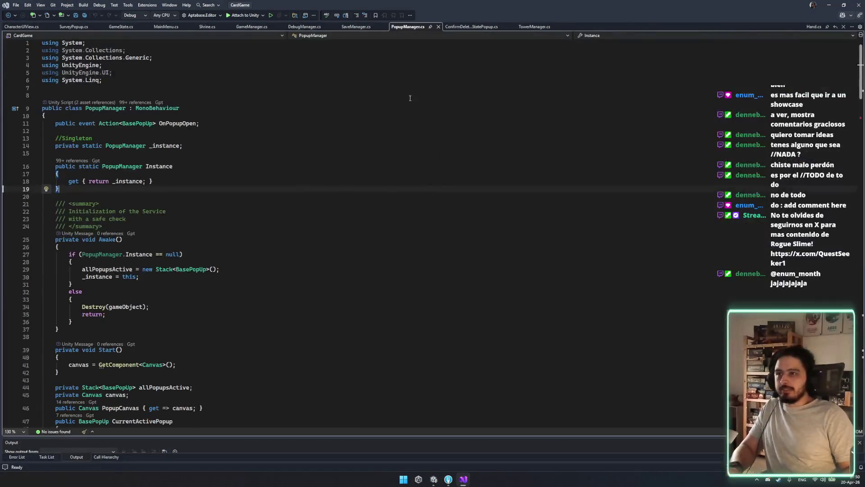
Review and close PopupManager.cs, briefly toggling back to Unity.
{"action": "left_click", "coordinate": [392, 194]}
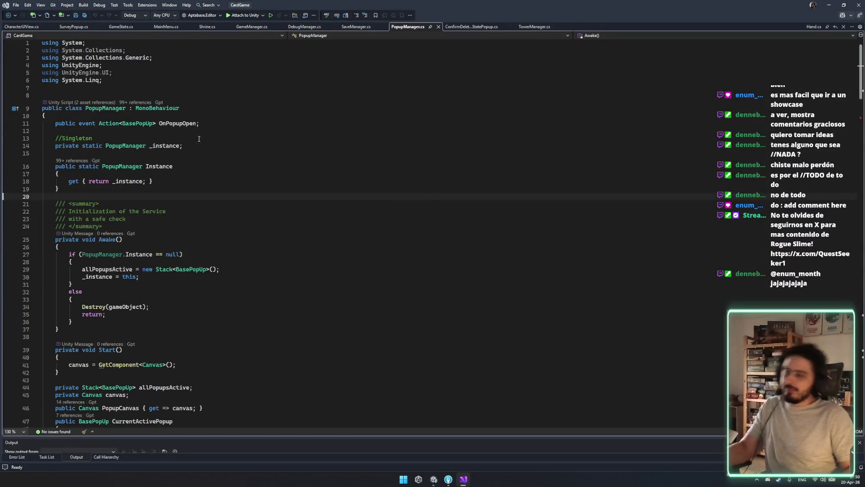
{"action": "scroll", "coordinate": [199, 138], "scroll_direction": "down", "scroll_amount": 4}
{"action": "scroll", "coordinate": [51, 67], "scroll_direction": "up", "scroll_amount": 3}
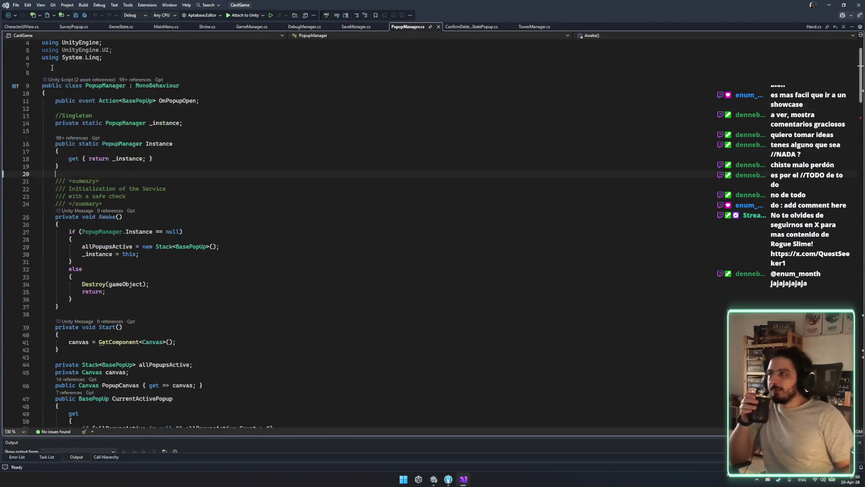
{"action": "middle_click", "coordinate": [410, 29]}
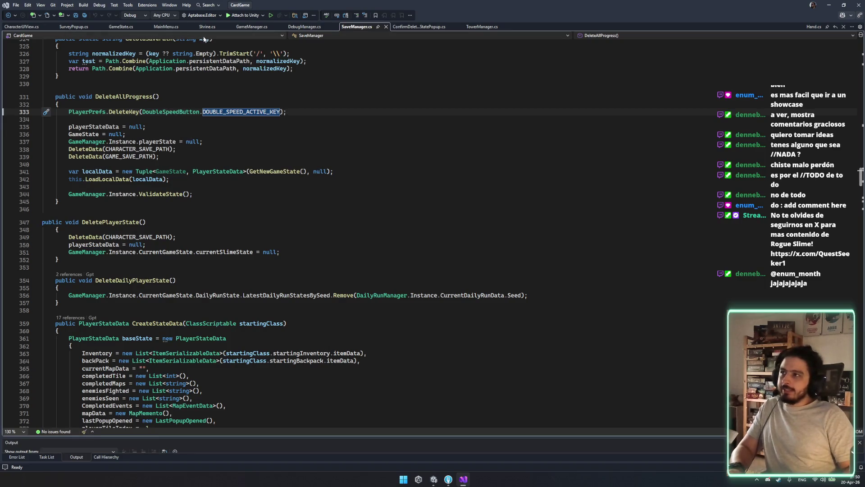
{"action": "left_click", "coordinate": [465, 480]}
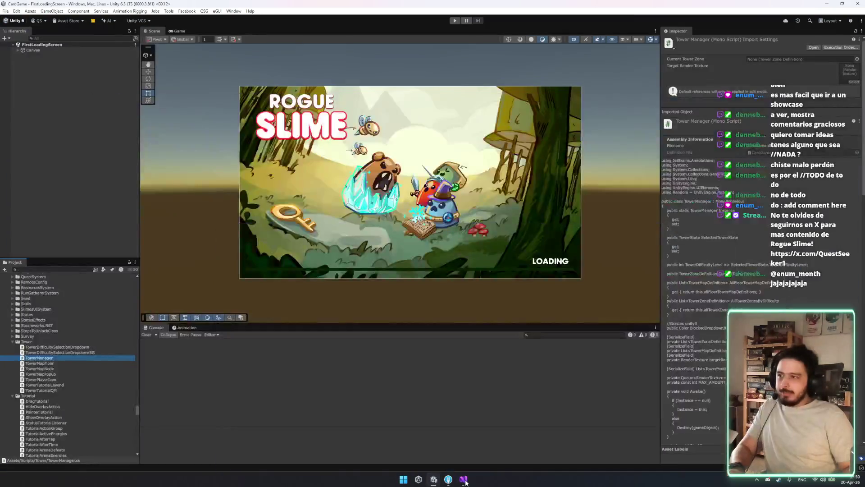
{"action": "left_click", "coordinate": [464, 480]}
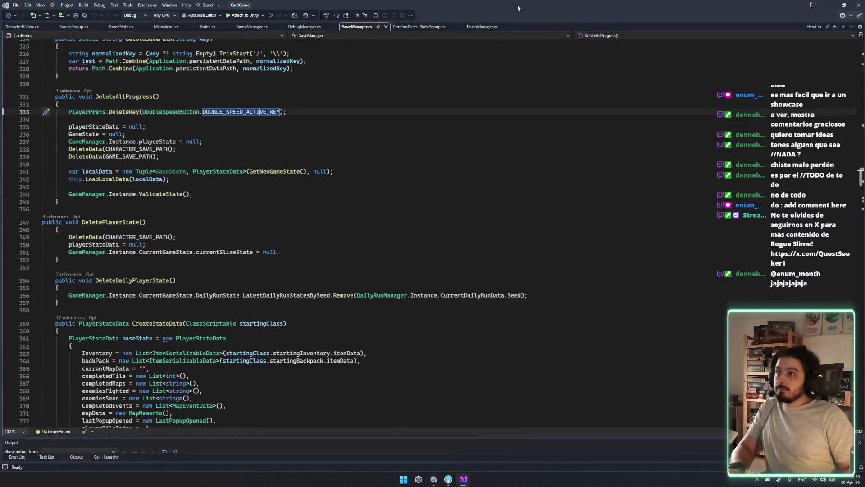
{"action": "key", "text": "Down"}
{"action": "key", "text": "Down"}
{"action": "key", "text": "Down"}
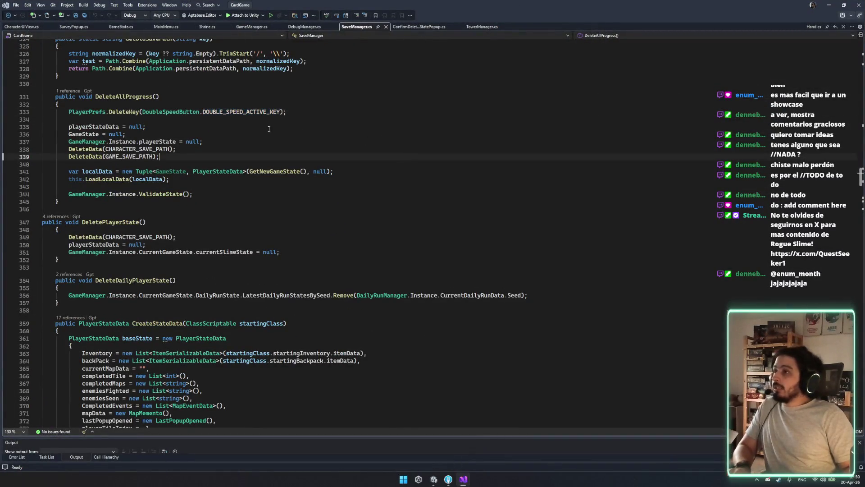
Search Hand.cs for 'draw', follow DrawEnergy into Deck.cs, then jump to GetEnergy.
{"action": "left_click", "coordinate": [816, 28]}
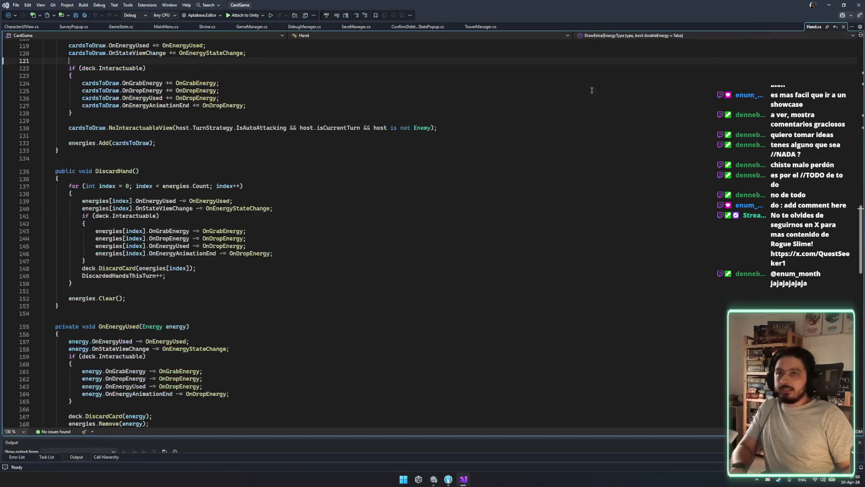
{"action": "key", "text": "ctrl+f"}
{"action": "type", "text": "draw"}
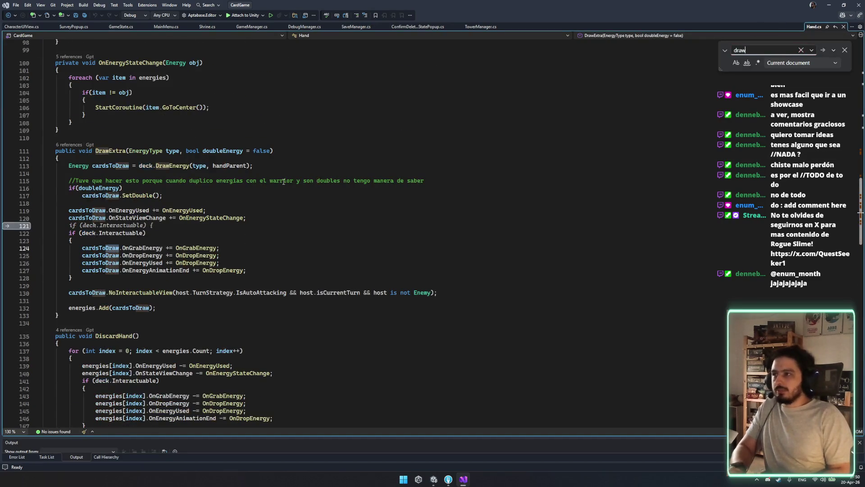
{"action": "left_click", "coordinate": [182, 166], "text": "ctrl"}
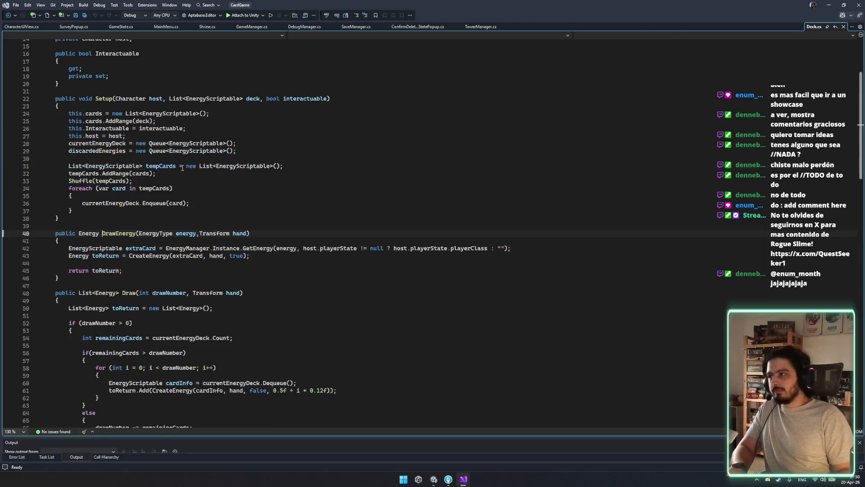
{"action": "left_click", "coordinate": [362, 270]}
{"action": "left_click", "coordinate": [382, 265]}
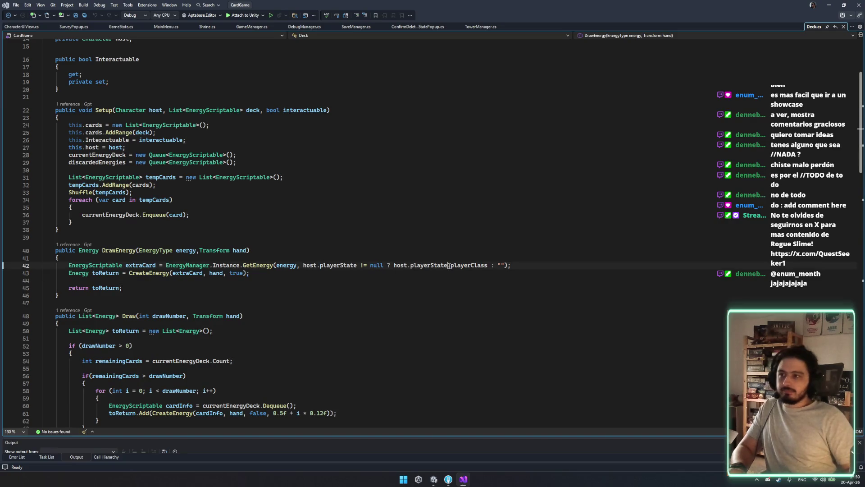
{"action": "left_click", "coordinate": [255, 257]}
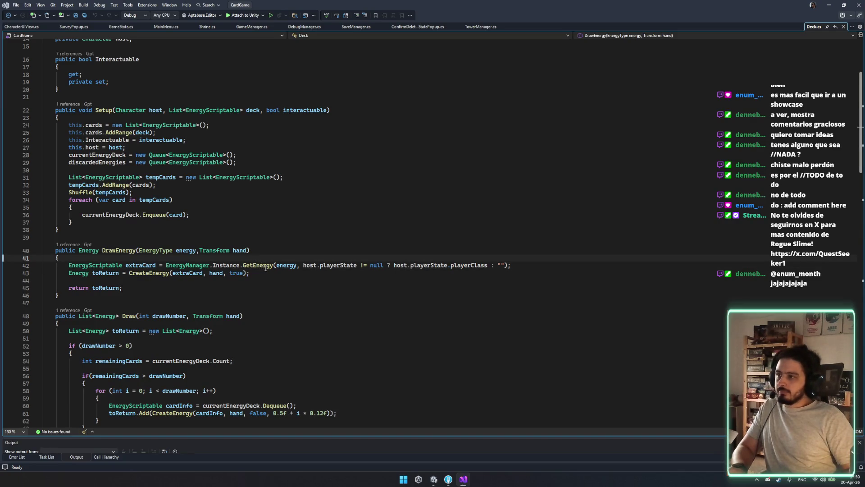
{"action": "left_click", "coordinate": [265, 268], "text": "ctrl"}
Copy the EnergyManager class name and search Unity's Project panel for EnergyManager.
{"action": "left_click_drag", "start_coordinate": [78, 250], "coordinate": [349, 287]}
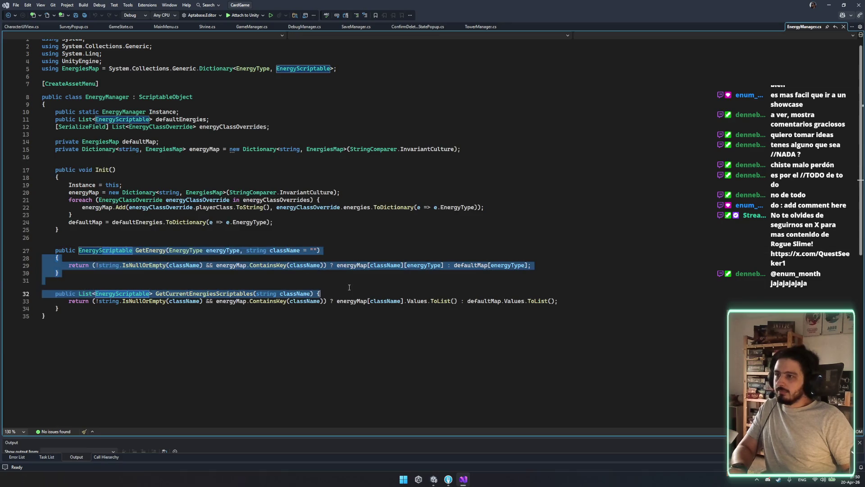
{"action": "left_click", "coordinate": [108, 96]}
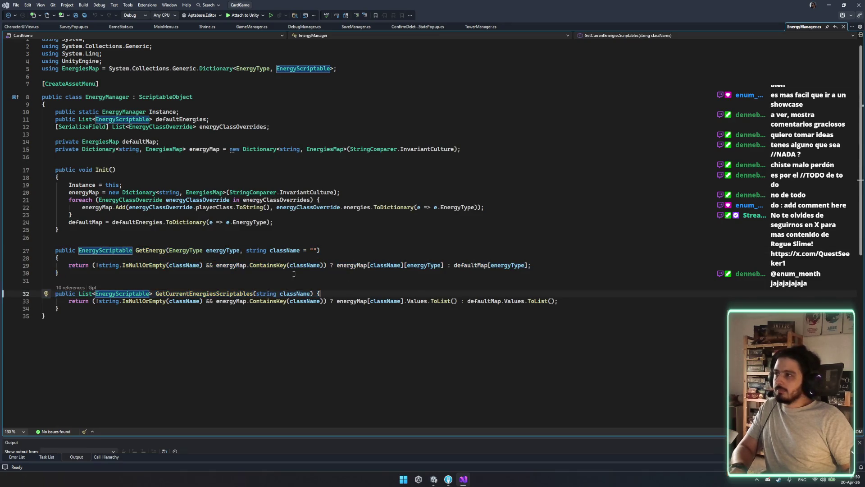
{"action": "double_click", "coordinate": [108, 96]}
{"action": "key", "text": "ctrl+c"}
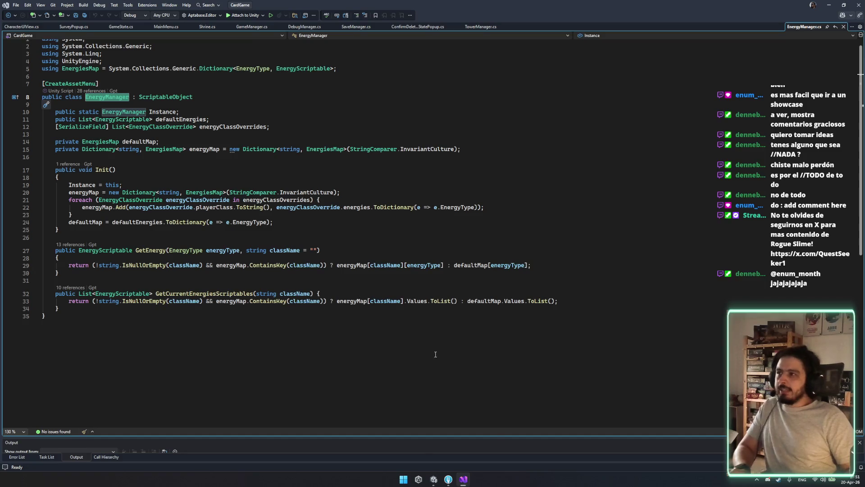
{"action": "left_click", "coordinate": [434, 480]}
{"action": "left_click", "coordinate": [60, 269]}
{"action": "key", "text": "ctrl+v"}
{"action": "left_click", "coordinate": [32, 109]}
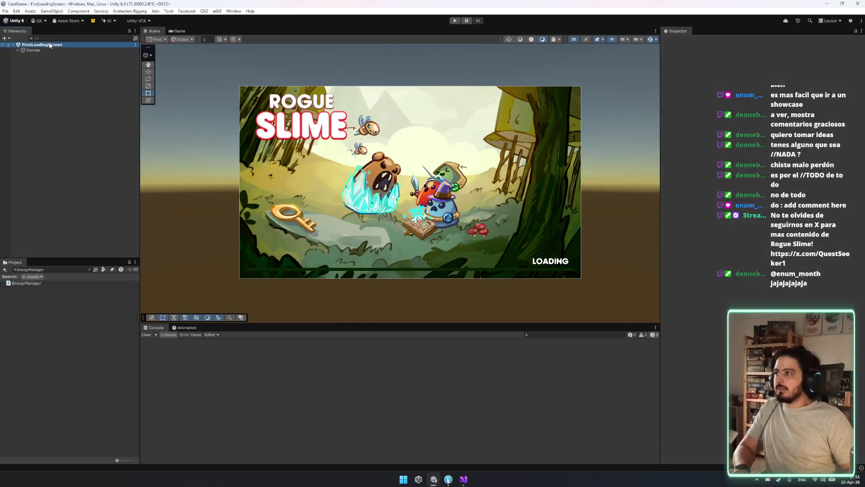
Load the Menu scene from SceneTool and view the EnergyManager script in the Inspector.
{"action": "key", "text": "ctrl+alt+s"}
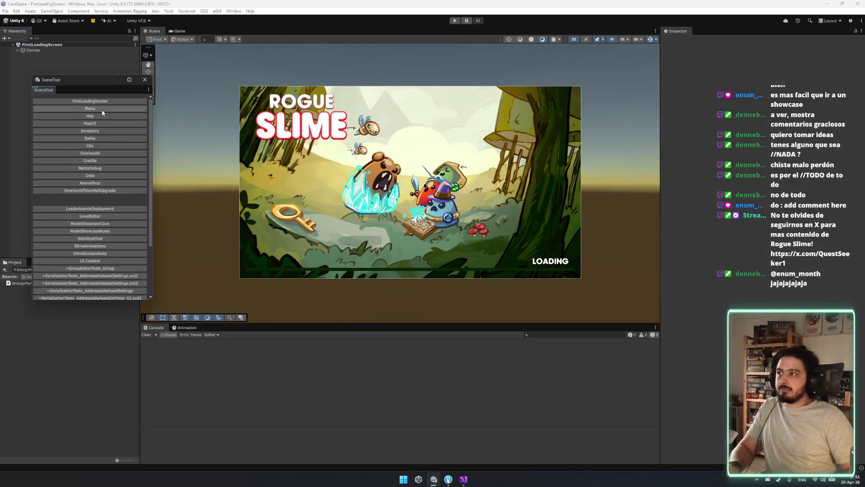
{"action": "left_click", "coordinate": [66, 39]}
{"action": "key", "text": "ctrl+v"}
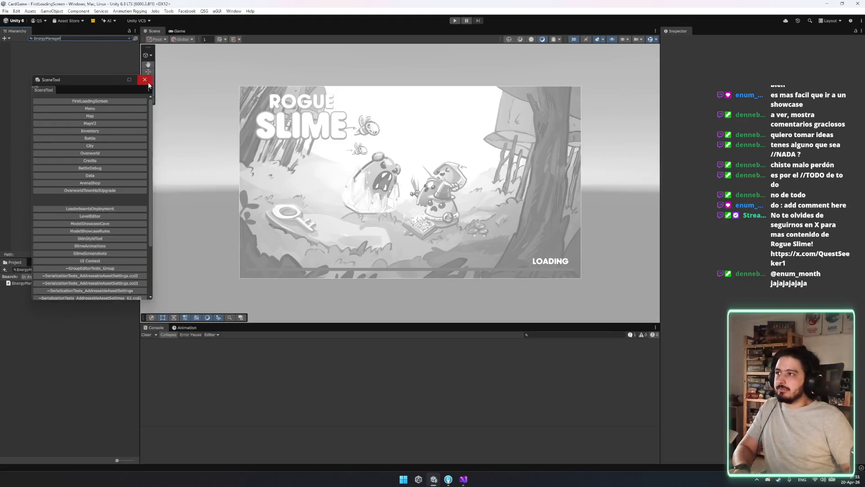
{"action": "left_click", "coordinate": [145, 79]}
{"action": "key", "text": "ctrl+alt+s"}
{"action": "left_click", "coordinate": [88, 108]}
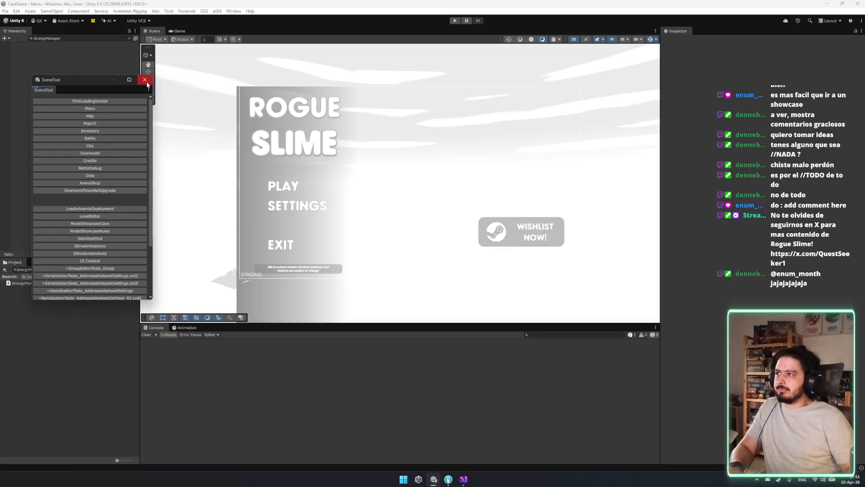
{"action": "left_click", "coordinate": [145, 79]}
{"action": "left_click", "coordinate": [45, 284]}
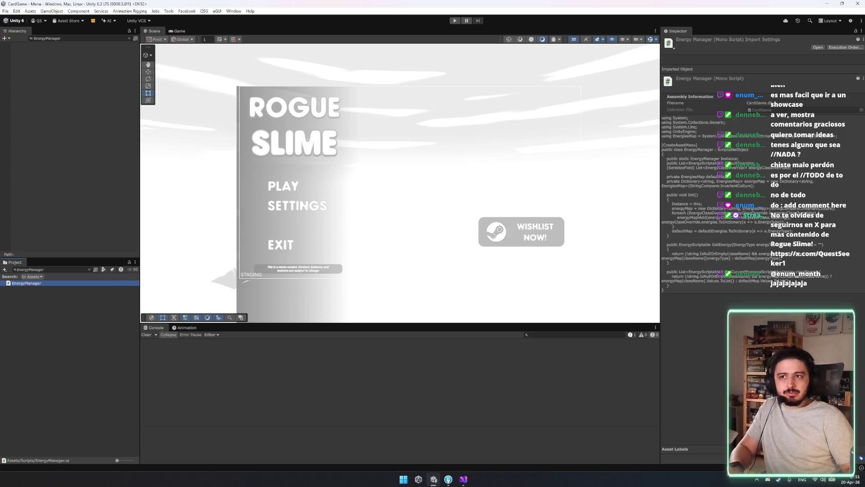
{"action": "left_click", "coordinate": [468, 479]}
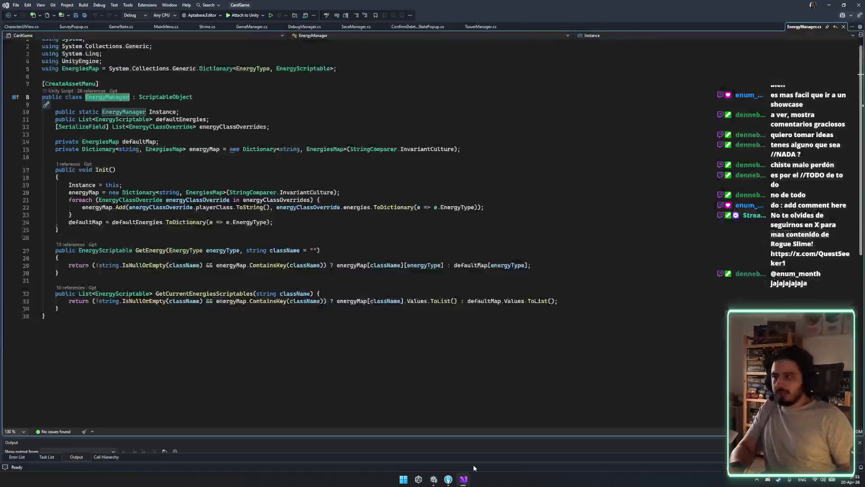
Follow Init's reference to GameManager.cs line 159 and the energyManager field declaration.
{"action": "left_click", "coordinate": [74, 164]}
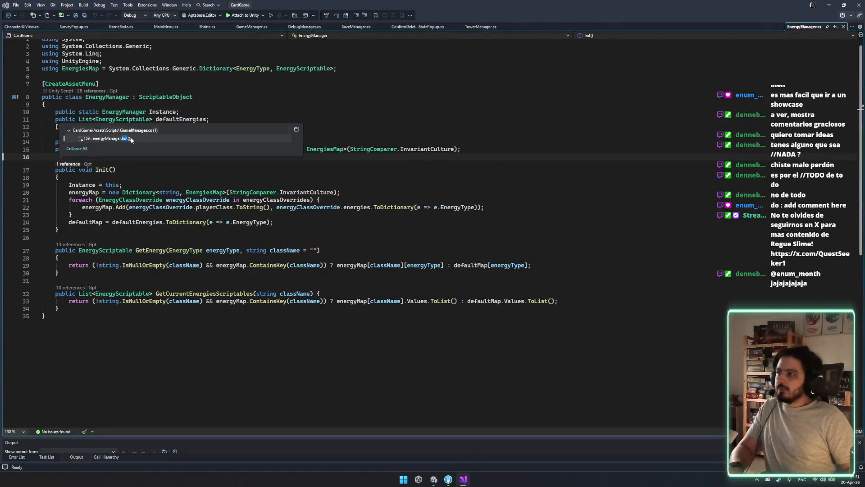
{"action": "key", "text": "Return"}
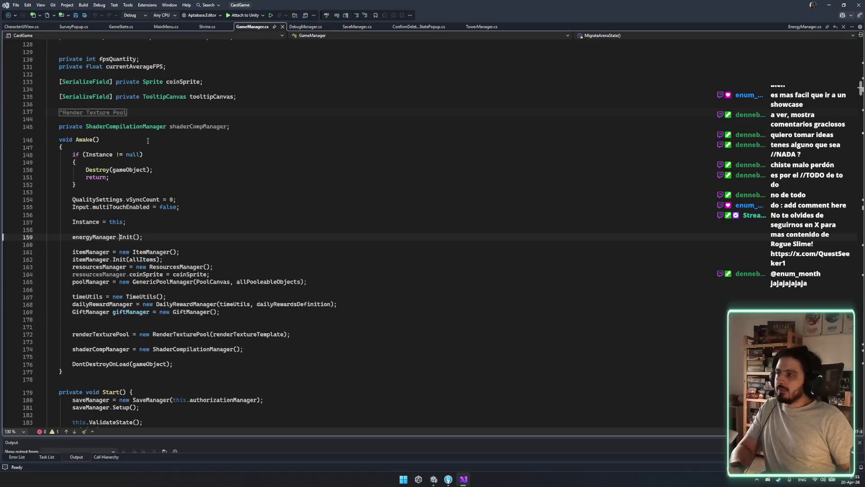
{"action": "left_click", "coordinate": [89, 237], "text": "ctrl"}
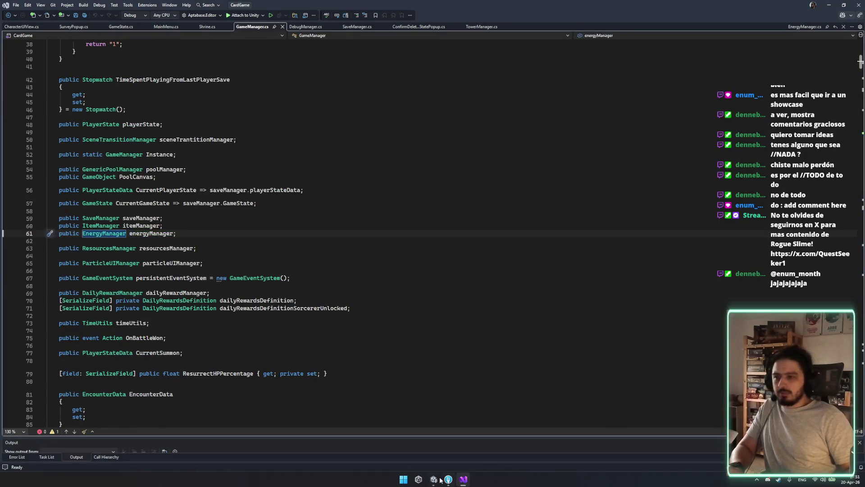
{"action": "left_click", "coordinate": [433, 479]}
{"action": "key", "text": "Escape"}
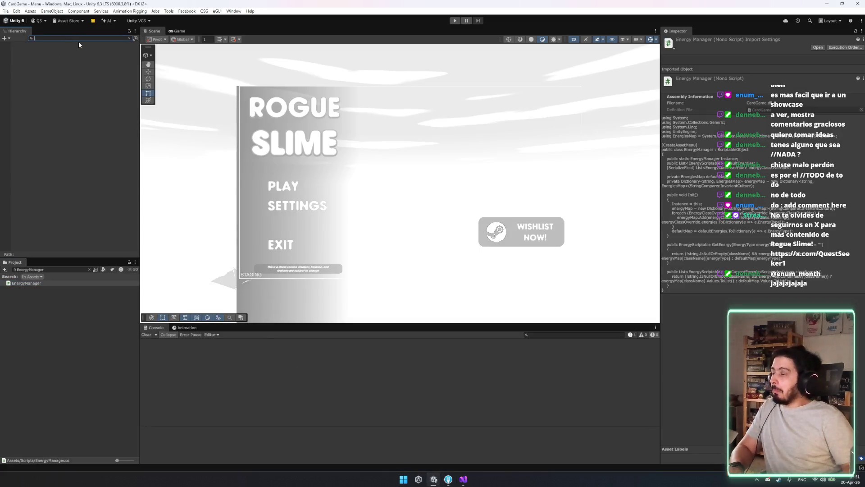
Select Gameplay, open its Energy Manager asset, and expand Energy Class Overrides.
{"action": "left_click", "coordinate": [123, 67]}
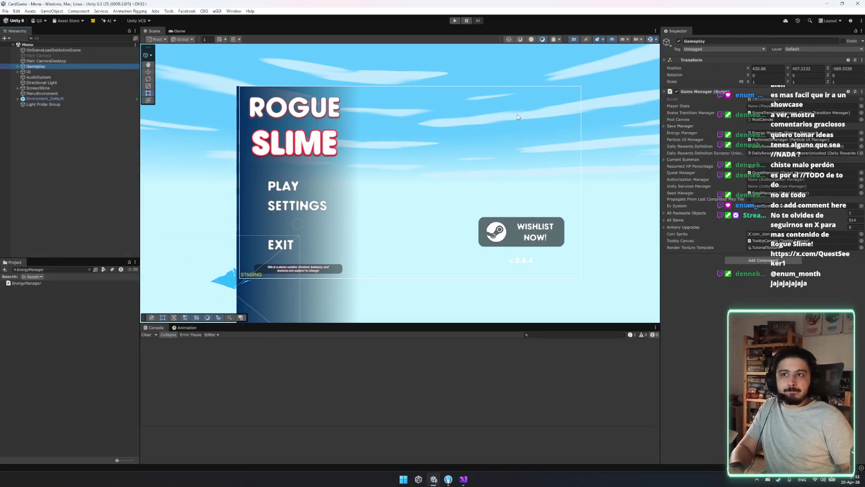
{"action": "left_click", "coordinate": [802, 133]}
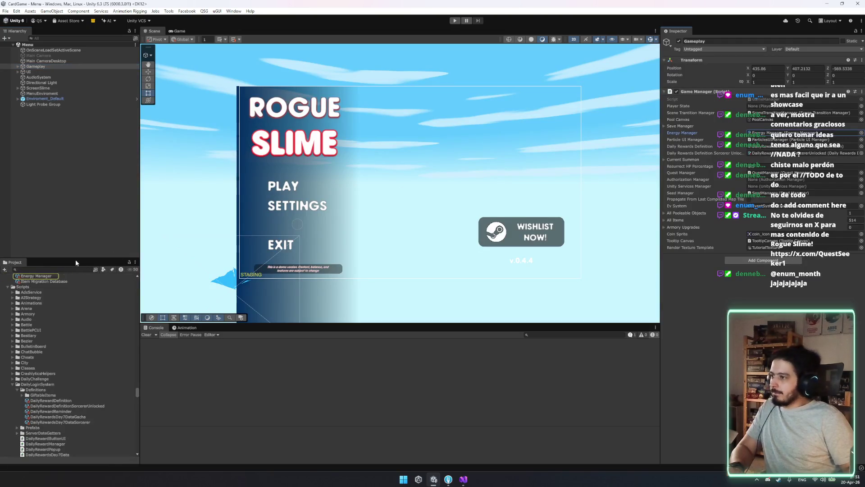
{"action": "left_click", "coordinate": [38, 276]}
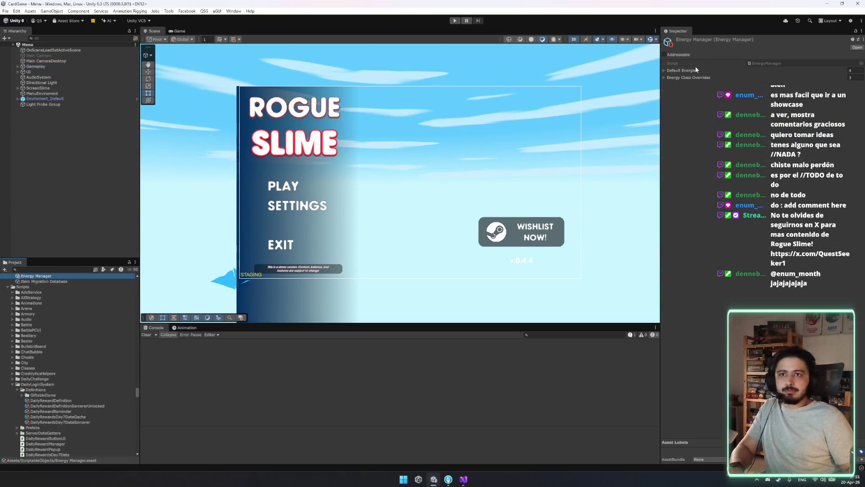
{"action": "left_click", "coordinate": [698, 116]}
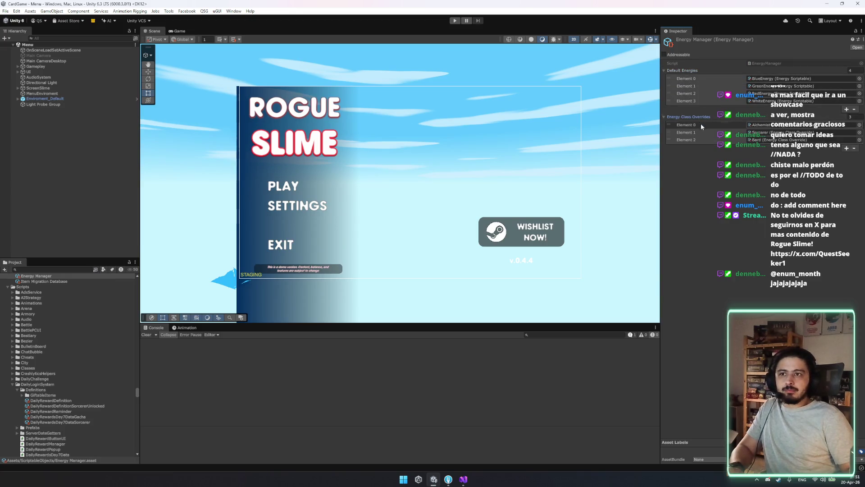
{"action": "left_click", "coordinate": [703, 139]}
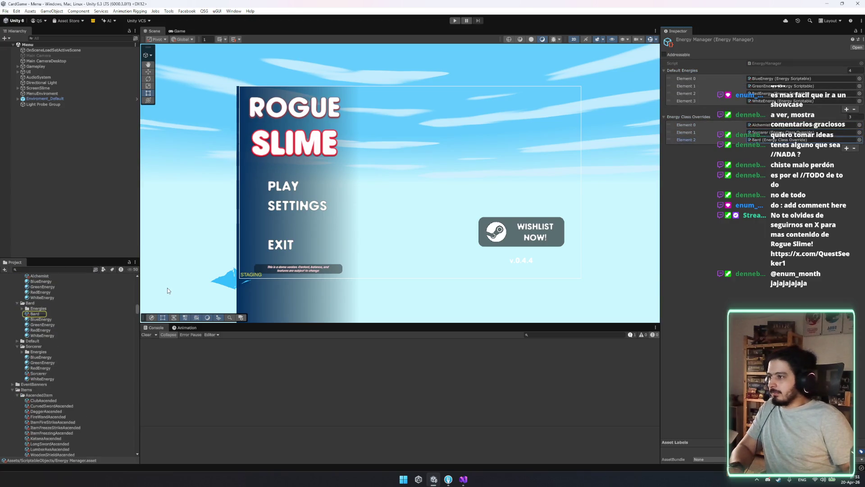
Inspect the Sorcerer's Blue, Green, Red and White energy assets, ending on BlueEnergy.
{"action": "left_click", "coordinate": [39, 373]}
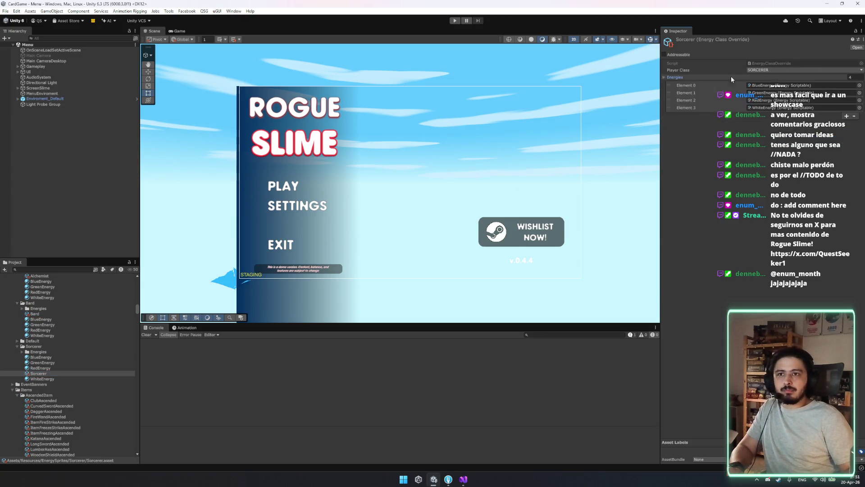
{"action": "key", "text": "Down"}
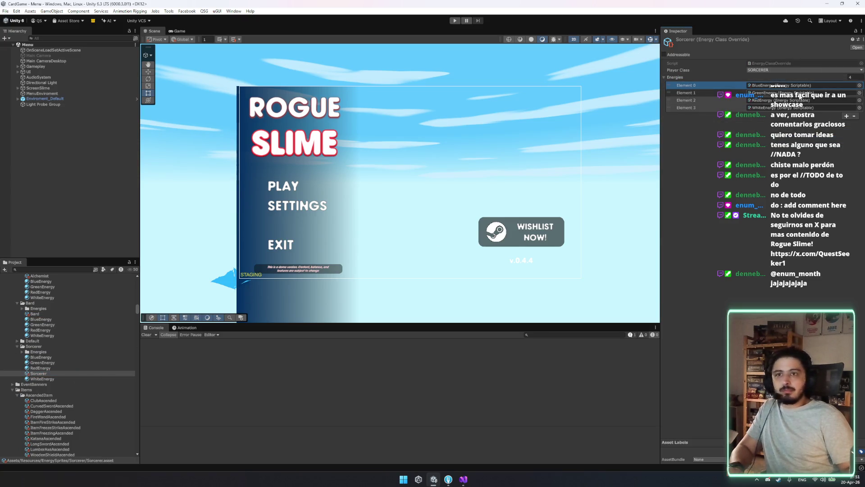
{"action": "left_click", "coordinate": [71, 356]}
{"action": "key", "text": "Down"}
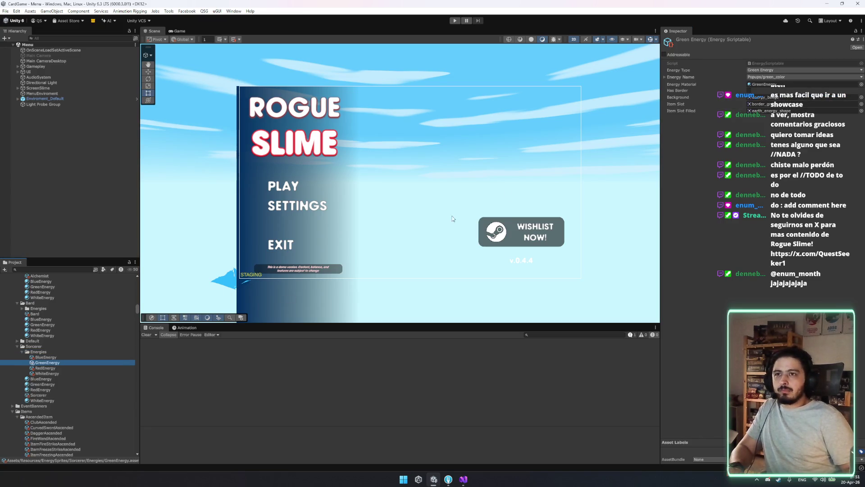
{"action": "left_click", "coordinate": [684, 78]}
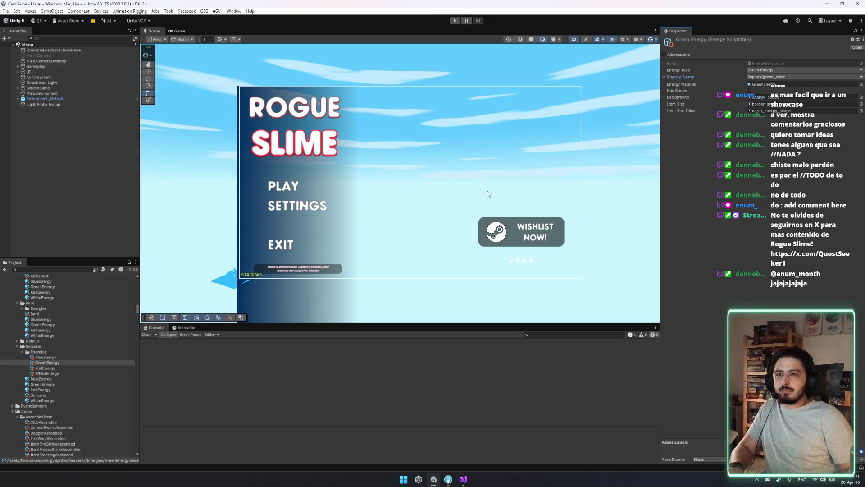
{"action": "left_click", "coordinate": [45, 370]}
{"action": "left_click", "coordinate": [43, 384]}
{"action": "key", "text": "Up"}
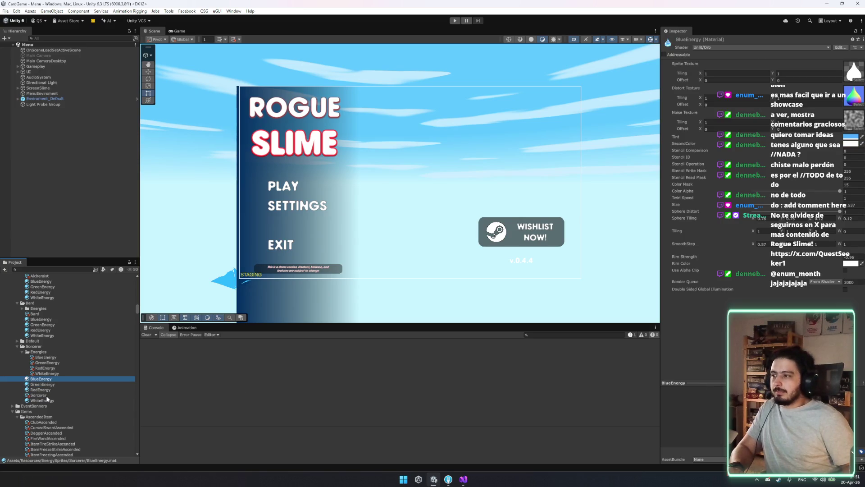
{"action": "key", "text": "Down"}
{"action": "key", "text": "Down"}
{"action": "key", "text": "Up"}
{"action": "key", "text": "Up"}
{"action": "key", "text": "Up"}
{"action": "key", "text": "Up"}
{"action": "key", "text": "Up"}
{"action": "key", "text": "Up"}
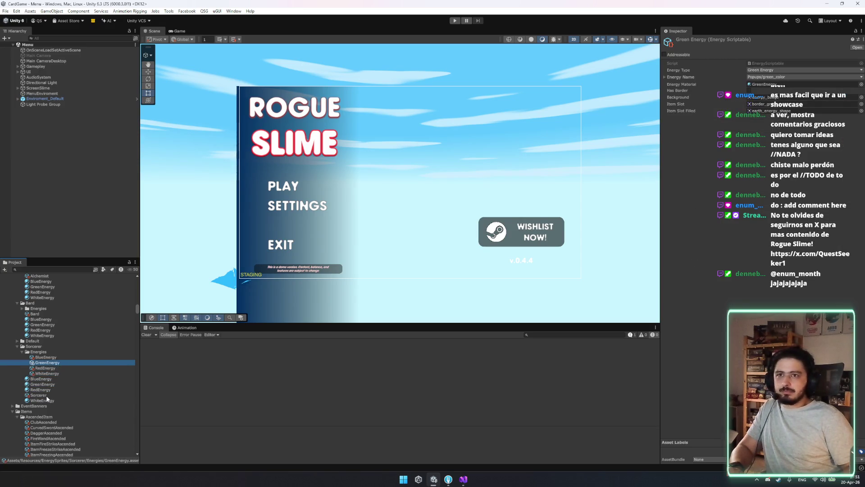
{"action": "key", "text": "Down"}
{"action": "key", "text": "Down"}
{"action": "key", "text": "Down"}
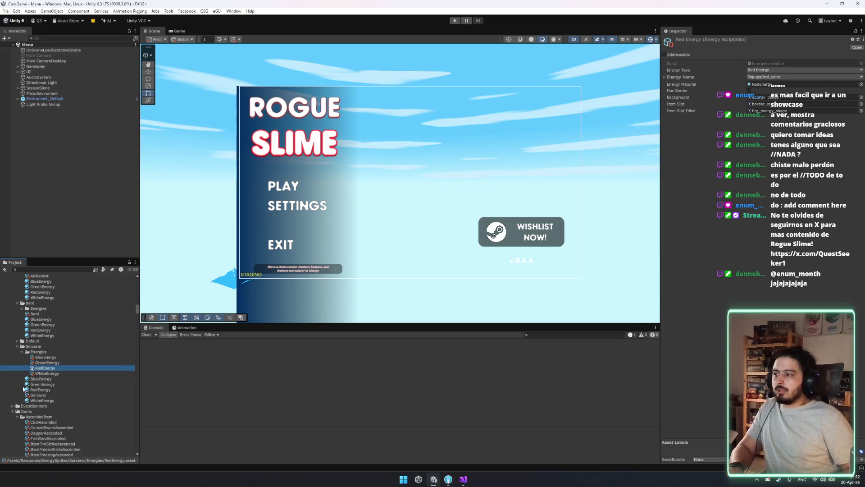
Back in GameManager.cs, search for energyManager to reach its Init call.
{"action": "left_click", "coordinate": [464, 479]}
{"action": "left_click", "coordinate": [152, 239]}
{"action": "double_click", "coordinate": [153, 233]}
{"action": "key", "text": "ctrl+f"}
{"action": "key", "text": "Return"}
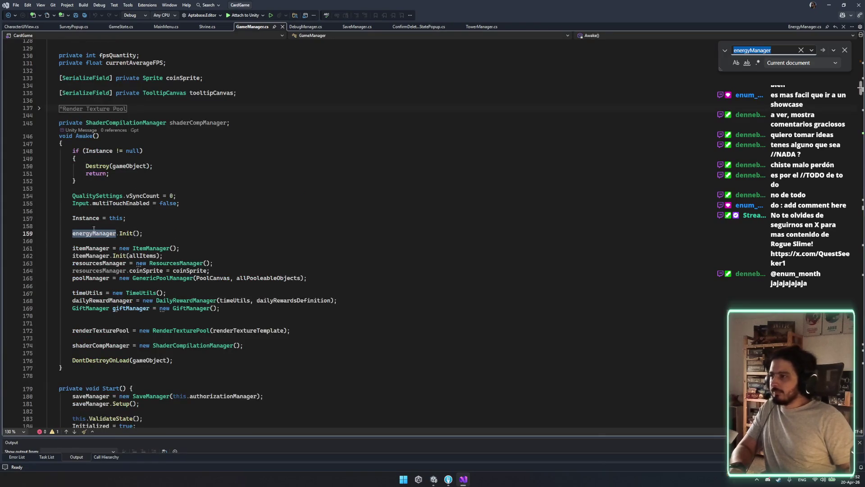
Open Init's definition and add Debug.LogError className logs ('ENTRE CON', 'ENTRE CON 2') to both methods.
{"action": "double_click", "coordinate": [126, 234]}
{"action": "left_click", "coordinate": [126, 233], "text": "ctrl"}
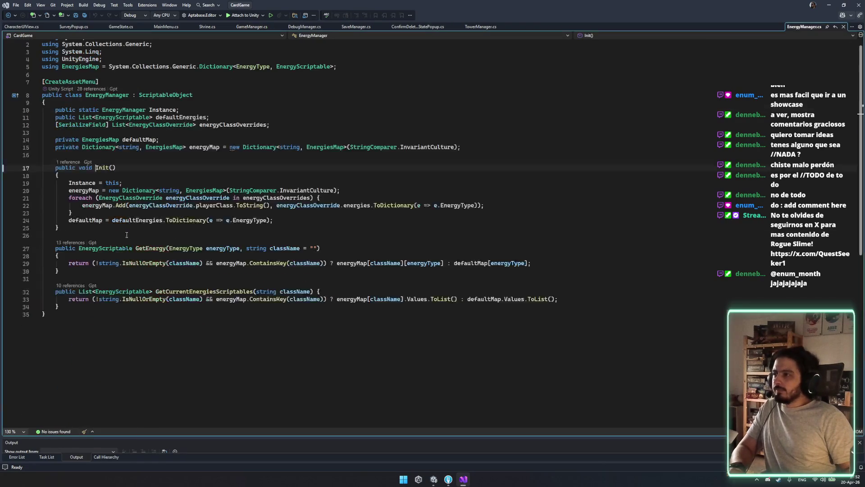
{"action": "key", "text": "Return"}
{"action": "type", "text": "debe"}
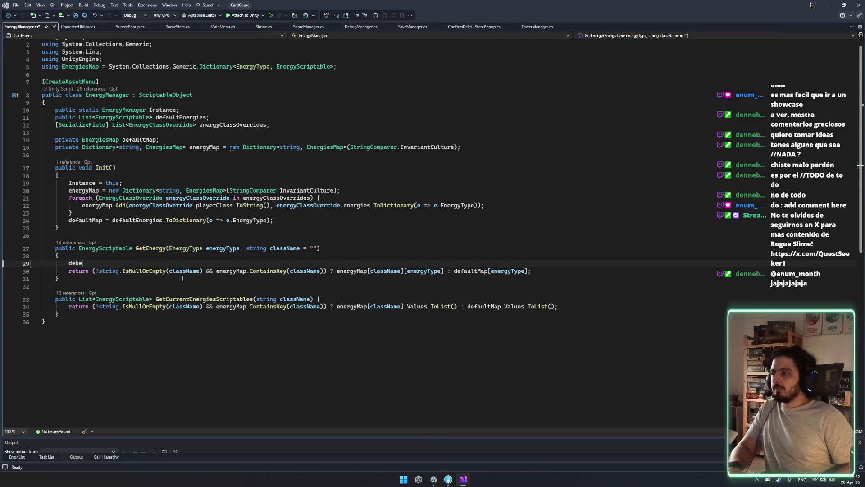
{"action": "key", "text": "BackSpace"}
{"action": "type", "text": "bug."}
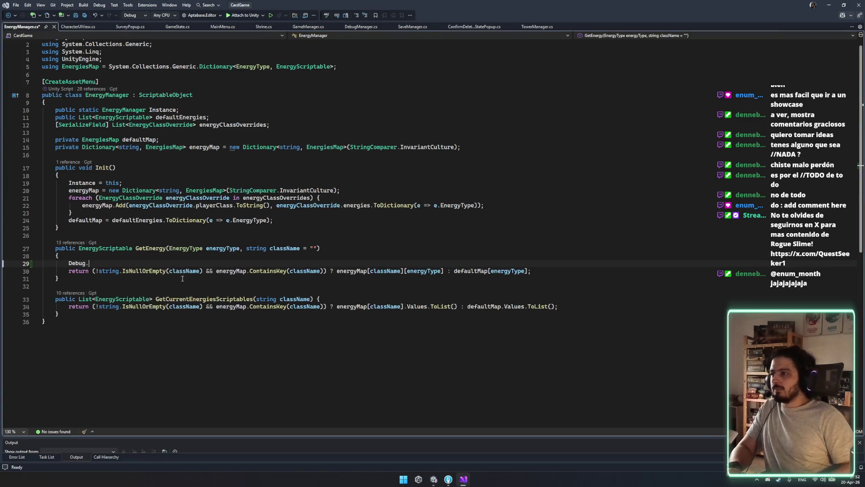
{"action": "key", "text": "Escape"}
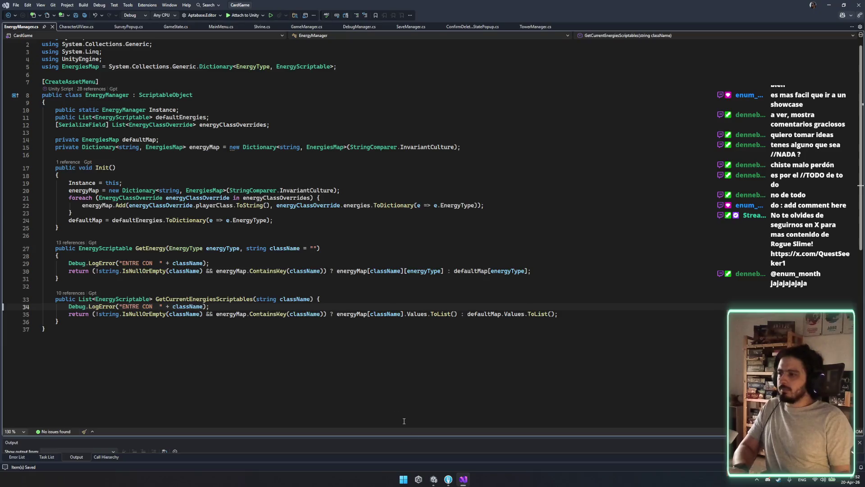
{"action": "type", "text": "2"}
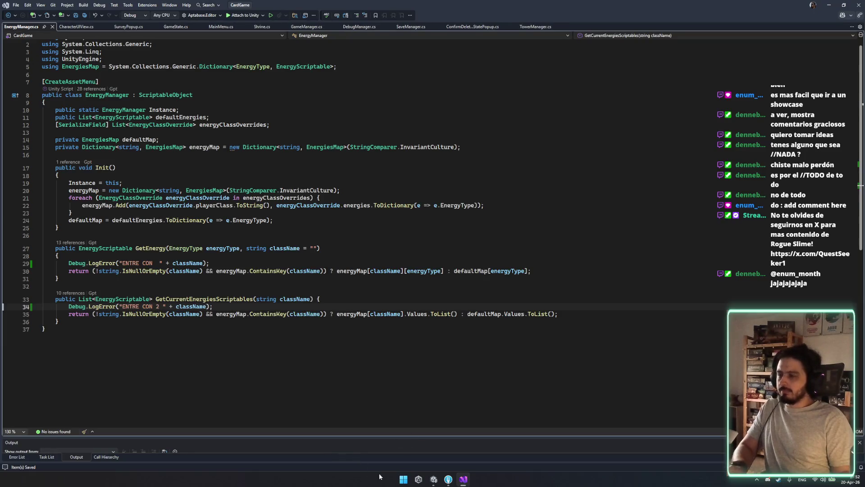
Bring Unity forward to recompile the edited scripts, then enter Play mode to reach the Rogue Slime main menu.
{"action": "left_click", "coordinate": [434, 479]}
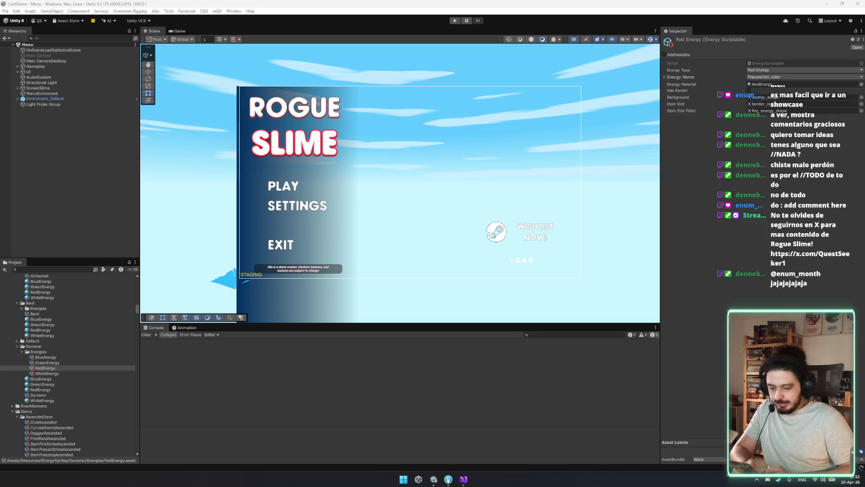
{"action": "key", "text": "ctrl+p"}
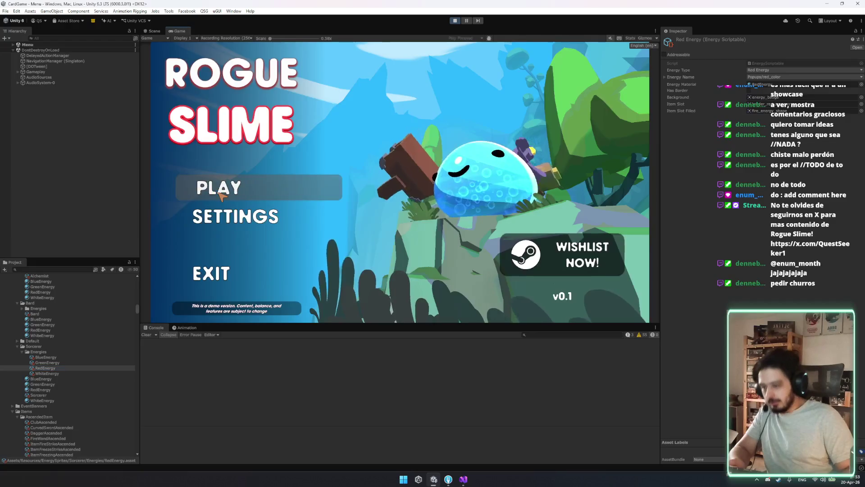
Start playing from the main menu, clear the Console, and enter the Grizzly battle.
{"action": "left_click", "coordinate": [221, 191]}
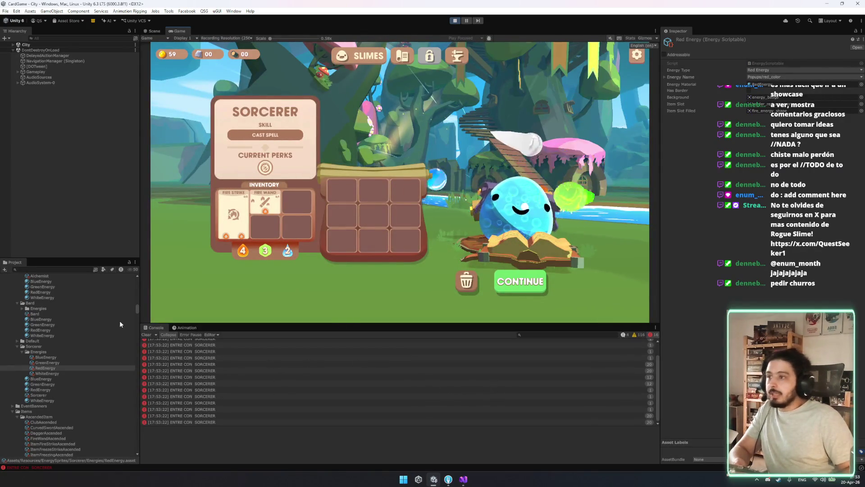
{"action": "left_click", "coordinate": [146, 335]}
{"action": "left_click", "coordinate": [535, 293]}
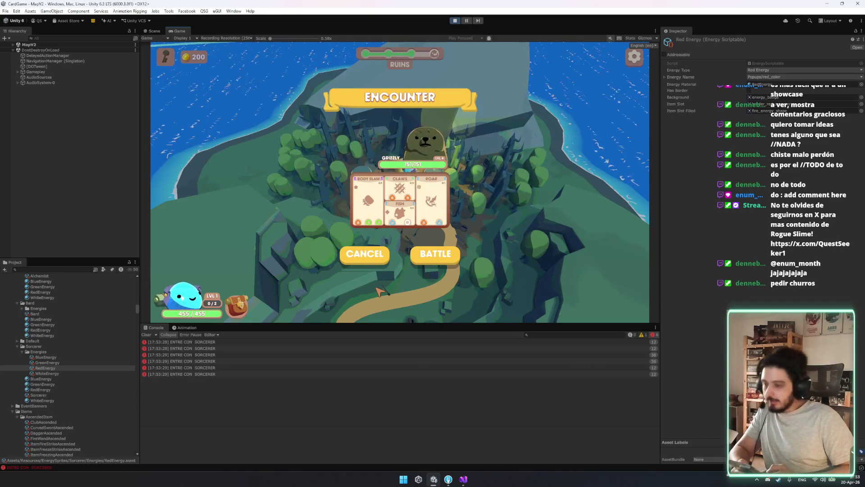
{"action": "left_click", "coordinate": [453, 255]}
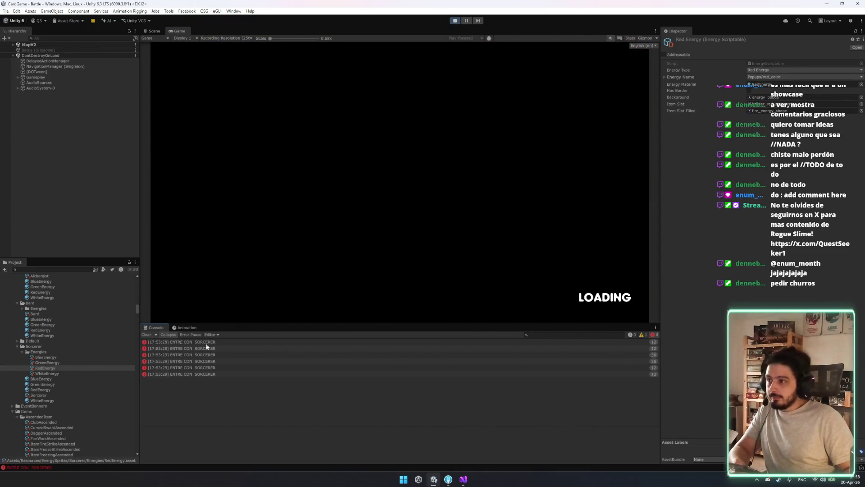
Clear the Console again and return to the EnergyManager code in Visual Studio.
{"action": "left_click", "coordinate": [147, 334]}
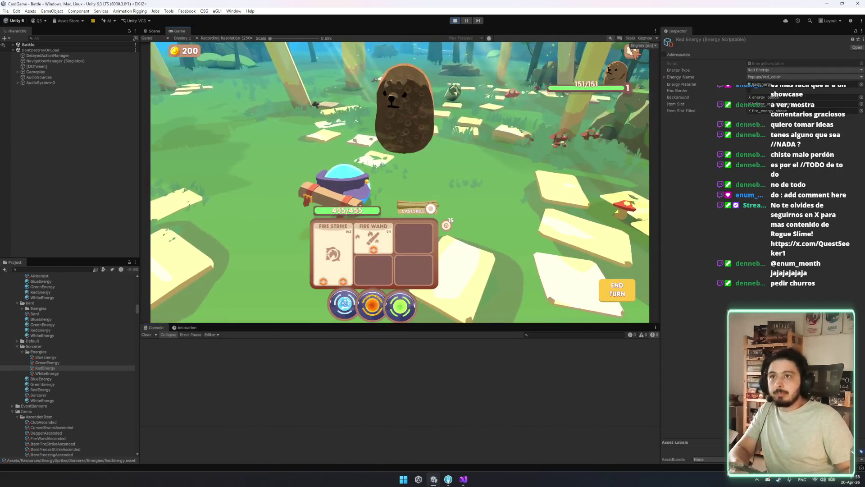
{"action": "key", "text": "Escape"}
{"action": "key", "text": "Escape"}
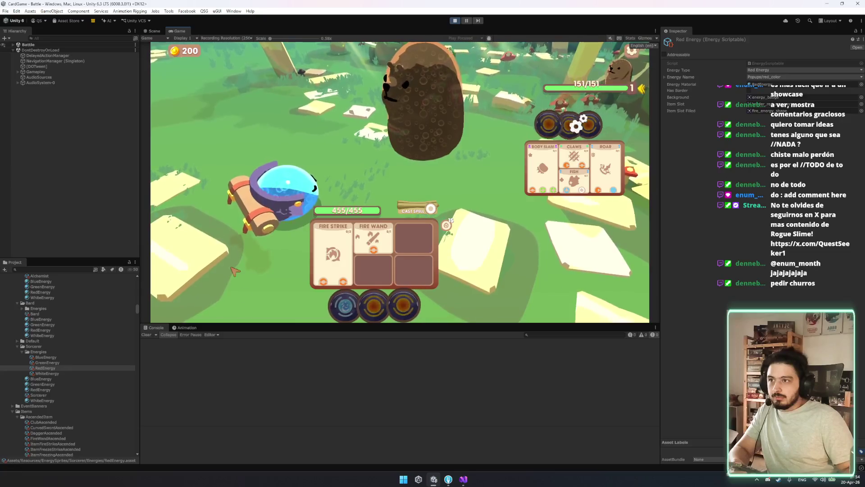
{"action": "left_click", "coordinate": [463, 478]}
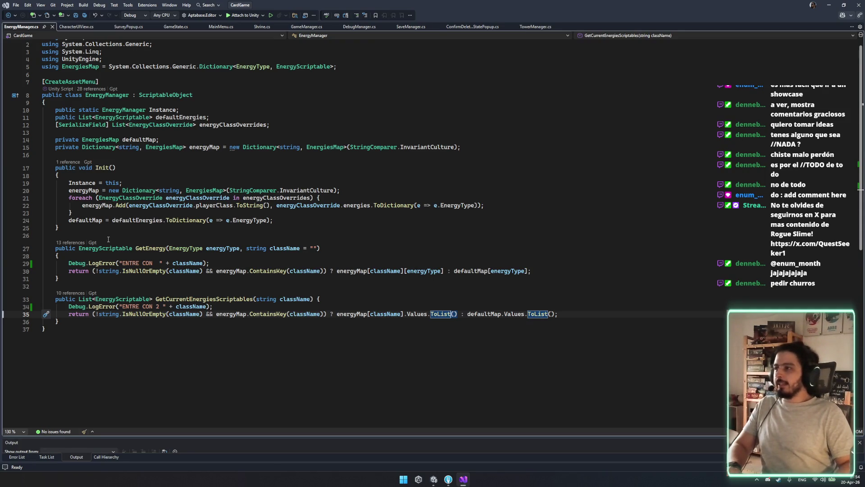
Close GameManager.cs, DebugManager.cs and the other extra source tabs.
{"action": "mouse_move", "coordinate": [66, 259]}
{"action": "left_mouse_down"}
{"action": "mouse_move", "coordinate": [211, 307]}
{"action": "mouse_move", "coordinate": [45, 331]}
{"action": "left_mouse_up"}
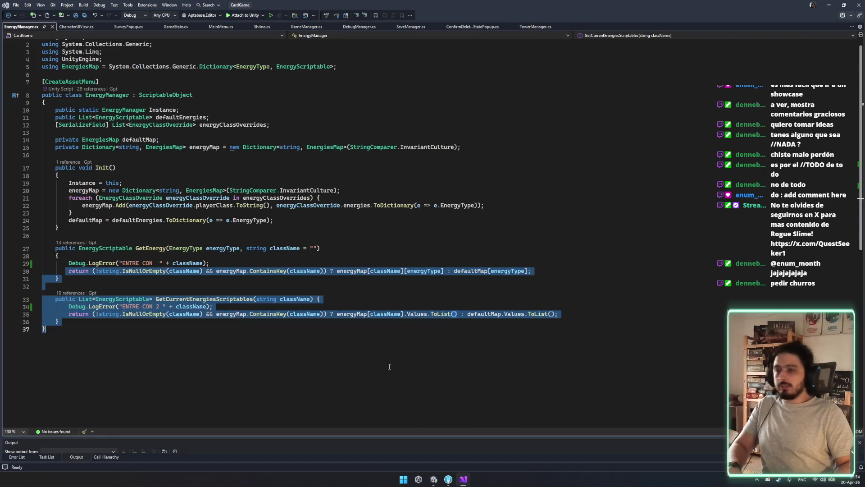
{"action": "left_click", "coordinate": [295, 298]}
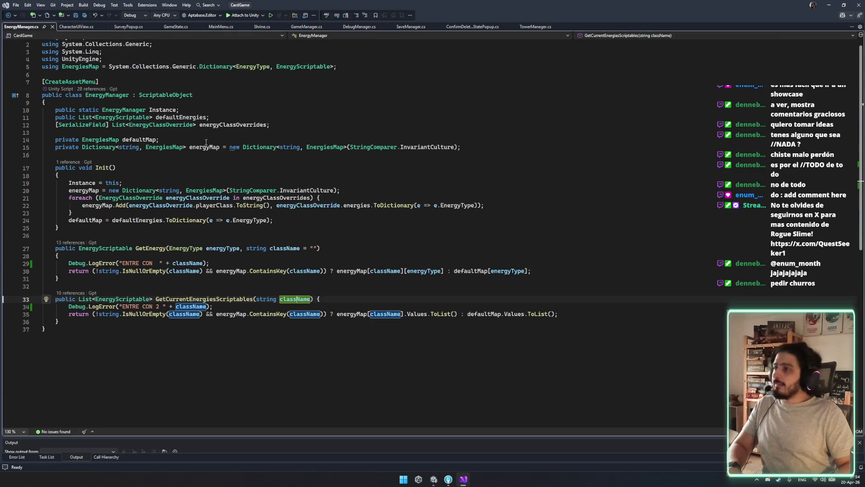
{"action": "middle_click", "coordinate": [293, 29]}
{"action": "middle_click", "coordinate": [294, 29]}
{"action": "middle_click", "coordinate": [294, 28]}
{"action": "middle_click", "coordinate": [294, 28]}
{"action": "middle_click", "coordinate": [294, 29]}
{"action": "middle_click", "coordinate": [262, 29]}
{"action": "middle_click", "coordinate": [229, 29]}
{"action": "middle_click", "coordinate": [162, 29]}
{"action": "middle_click", "coordinate": [128, 28]}
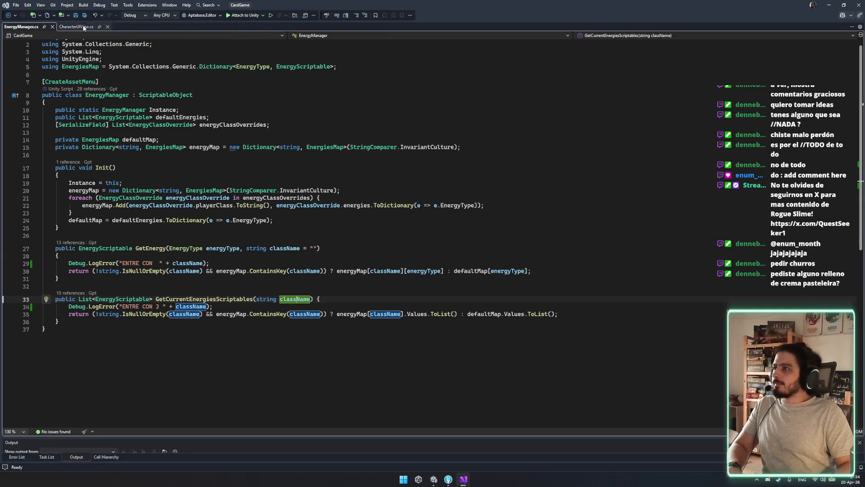
{"action": "key", "text": "ctrl+period"}
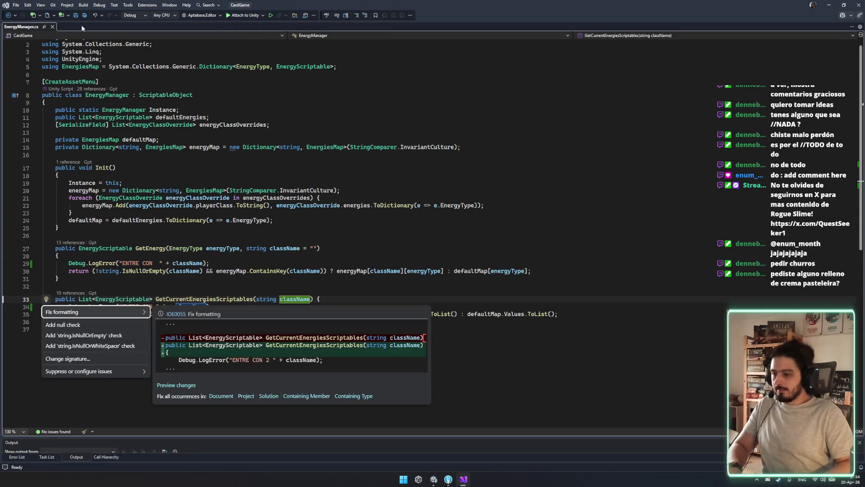
{"action": "key", "text": "Escape"}
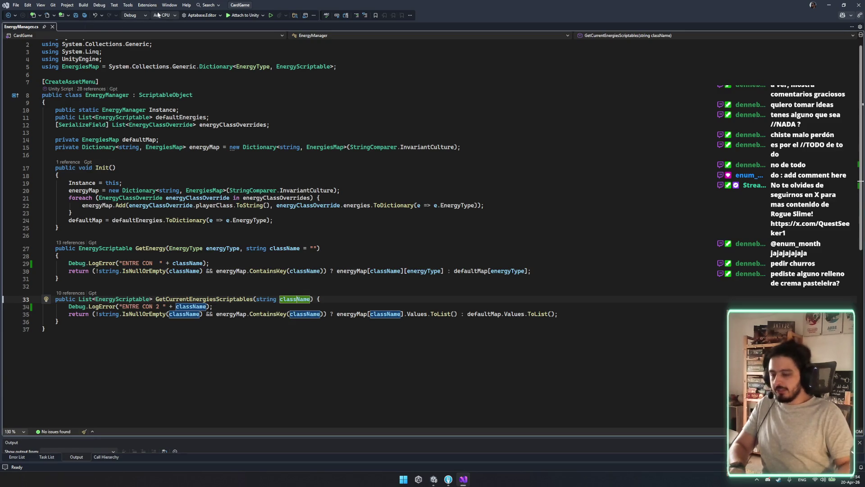
Open Hand.cs through Code Search with 'hand.cs'.
{"action": "key", "text": "ctrl+t"}
{"action": "type", "text": "hand.cs"}
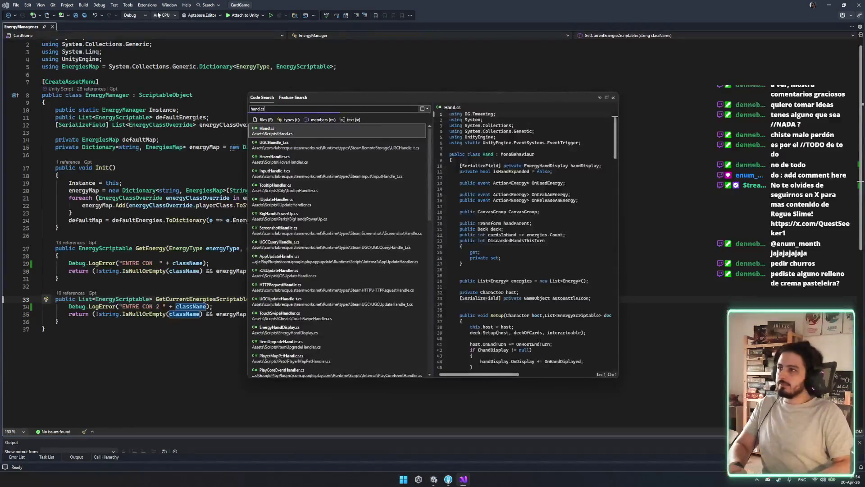
{"action": "key", "text": "Return"}
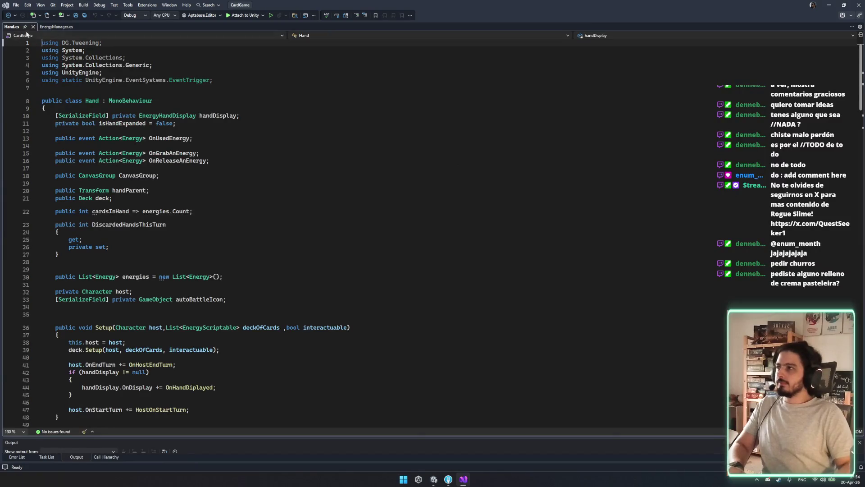
{"action": "left_click", "coordinate": [188, 145]}
{"action": "key", "text": "ctrl+t"}
{"action": "type", "text": "challenge"}
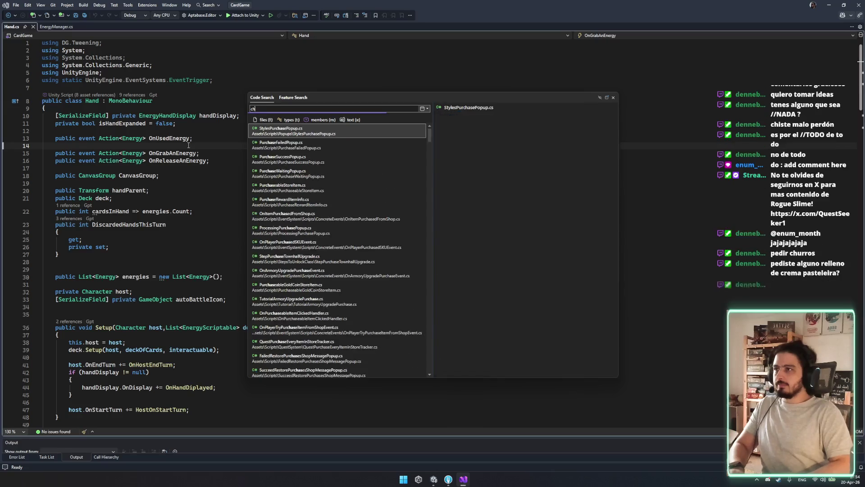
{"action": "type", "text": "and.cs"}
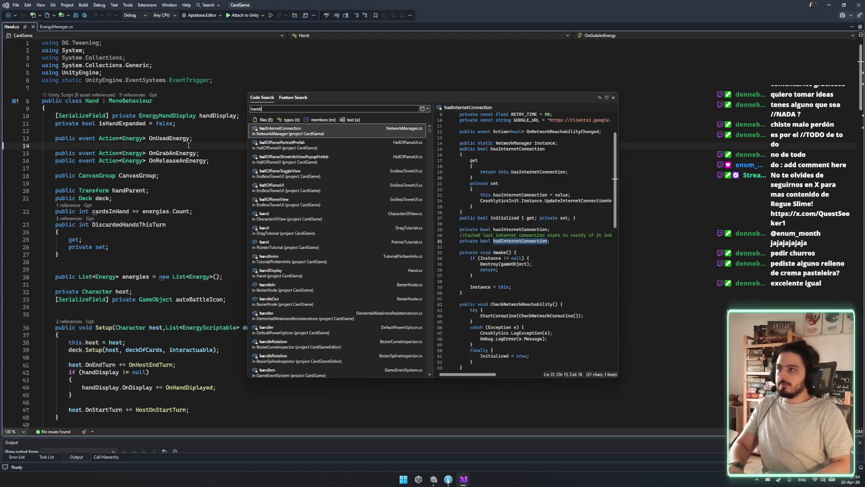
{"action": "key", "text": "Escape"}
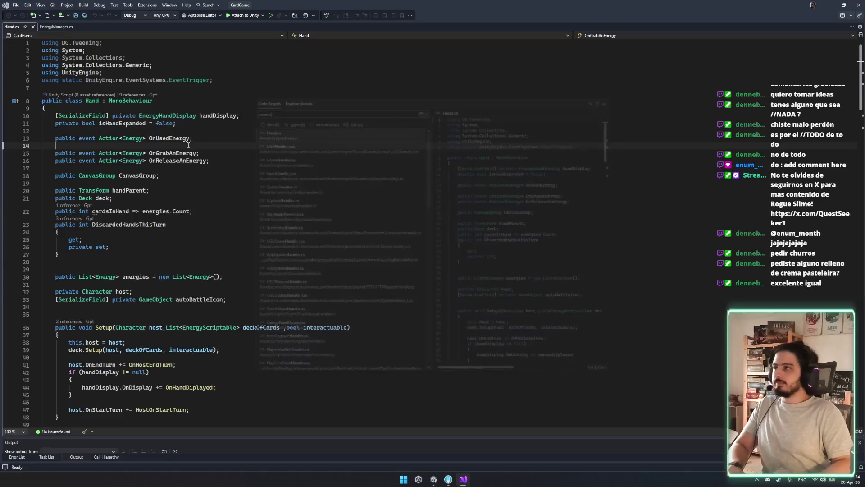
{"action": "scroll", "coordinate": [163, 190], "scroll_direction": "down", "scroll_amount": 15}
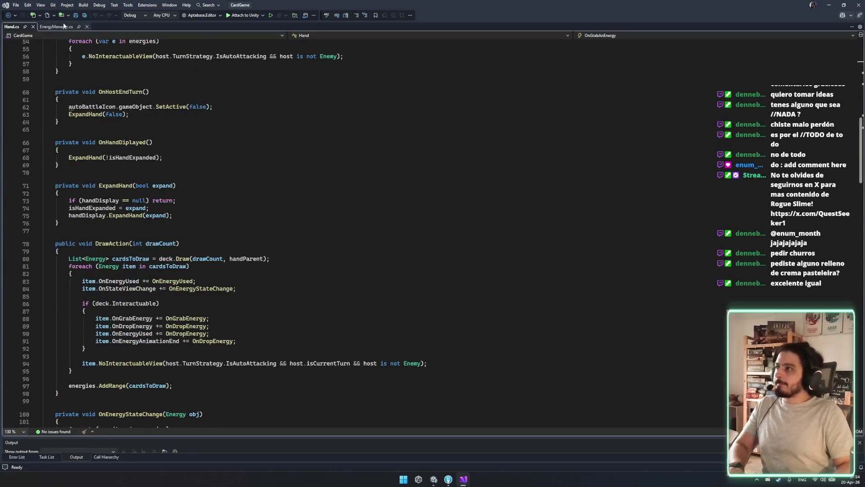
Search Hand.cs for 'energymanager' and locate handParent in DrawAction's Draw call.
{"action": "key", "text": "ctrl+f"}
{"action": "type", "text": "energyt"}
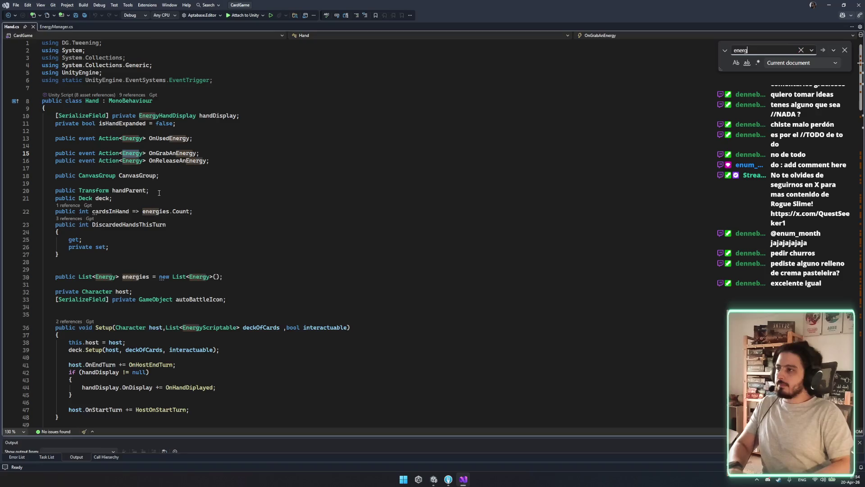
{"action": "key", "text": "BackSpace"}
{"action": "type", "text": "manager"}
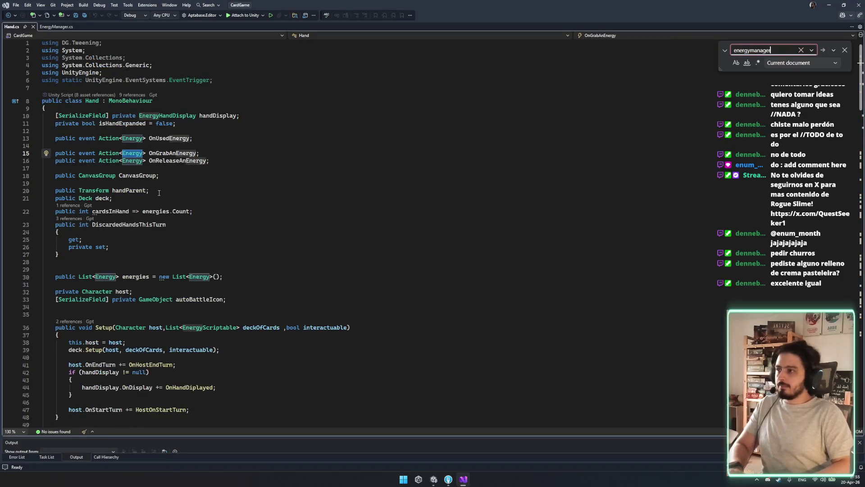
{"action": "left_click", "coordinate": [56, 26]}
{"action": "left_click", "coordinate": [157, 221]}
{"action": "left_click", "coordinate": [157, 225]}
{"action": "key", "text": "ctrl+Tab"}
{"action": "scroll", "coordinate": [176, 220], "scroll_direction": "down", "scroll_amount": 20}
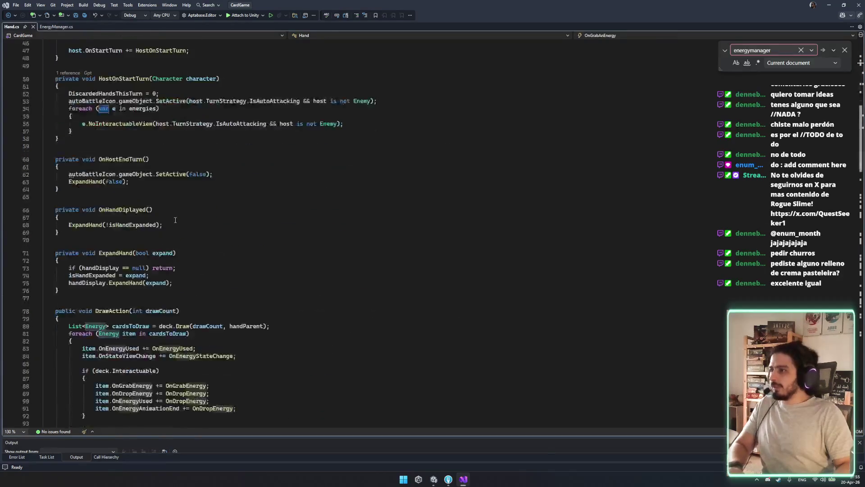
{"action": "scroll", "coordinate": [177, 220], "scroll_direction": "down", "scroll_amount": 3}
{"action": "double_click", "coordinate": [246, 124]}
Open the deck's Draw definition and inspect DrawEnergy, highlighting extraCard and EnergyScriptable.
{"action": "left_click", "coordinate": [180, 125], "text": "ctrl"}
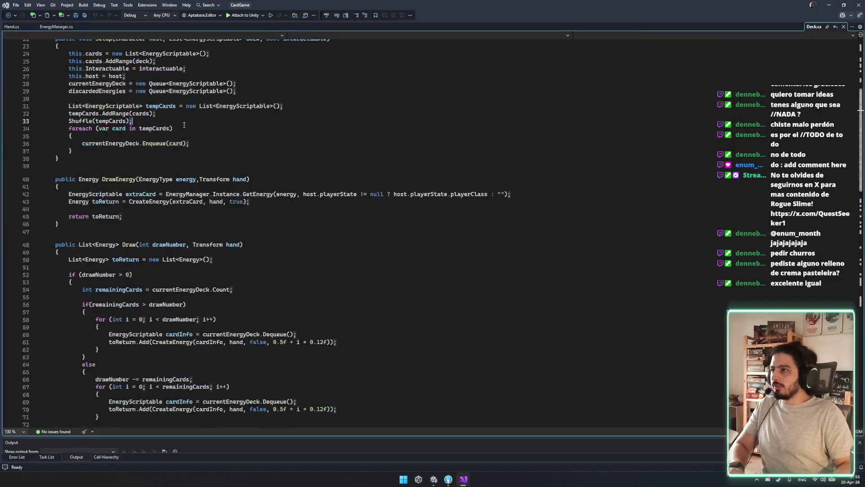
{"action": "left_click", "coordinate": [180, 216]}
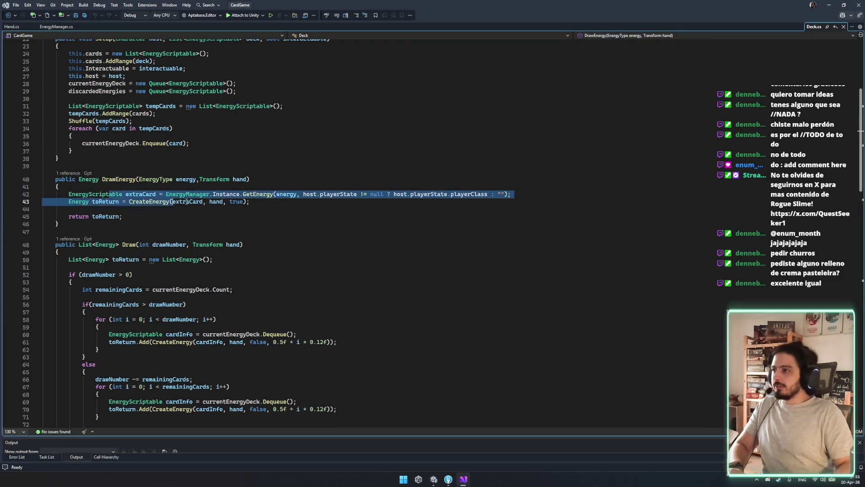
{"action": "left_click", "coordinate": [209, 201]}
{"action": "left_click", "coordinate": [220, 197]}
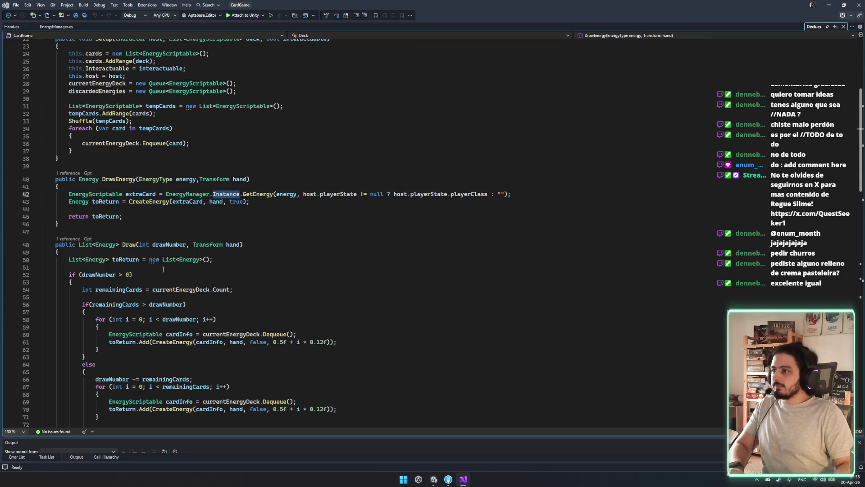
{"action": "left_click", "coordinate": [140, 194]}
{"action": "mouse_move", "coordinate": [146, 334]}
{"action": "left_mouse_down"}
{"action": "mouse_move", "coordinate": [160, 329]}
{"action": "mouse_move", "coordinate": [154, 334]}
{"action": "left_mouse_up"}
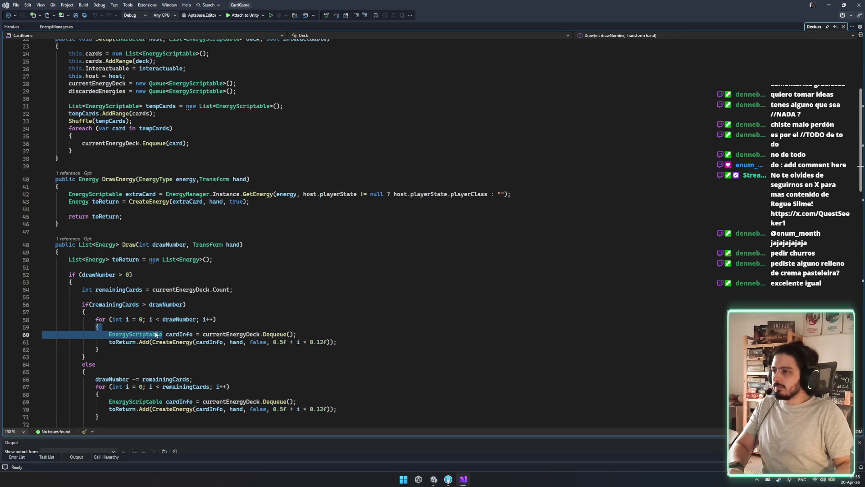
{"action": "double_click", "coordinate": [156, 333]}
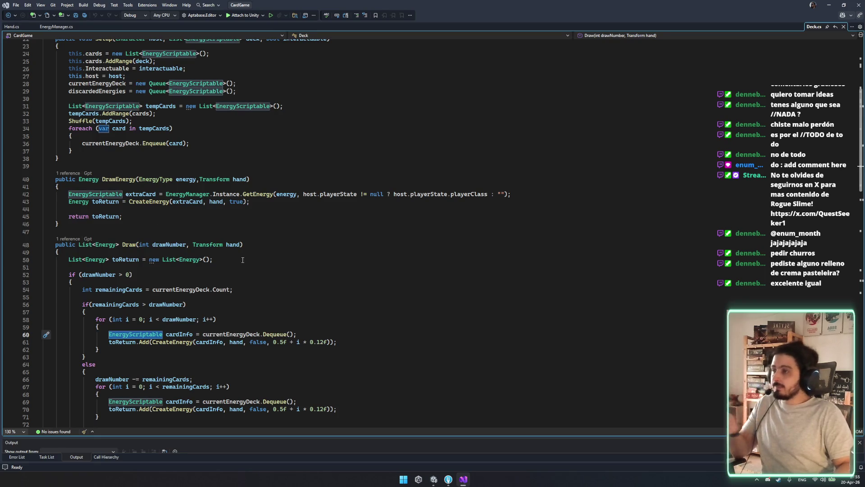
{"action": "scroll", "coordinate": [242, 220], "scroll_direction": "up", "scroll_amount": 4}
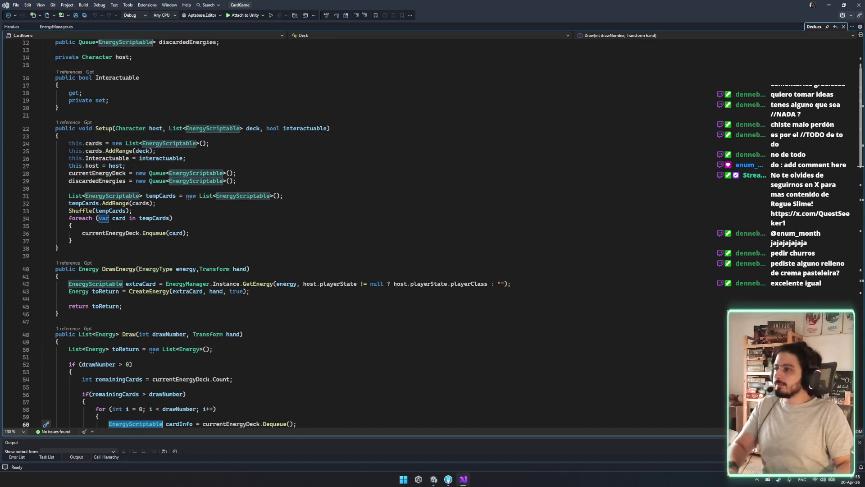
List the deck Setup method's callers and jump to its call in Hand.cs.
{"action": "left_click", "coordinate": [255, 126]}
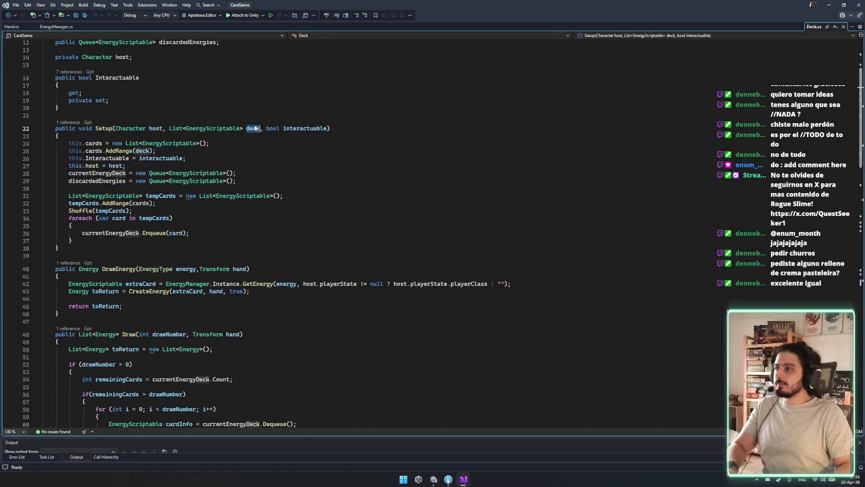
{"action": "left_click", "coordinate": [70, 122]}
{"action": "double_click", "coordinate": [130, 97]}
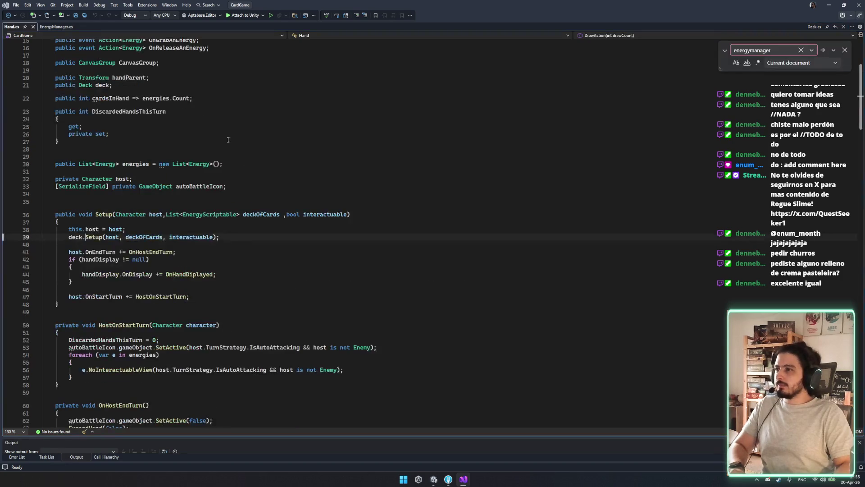
{"action": "double_click", "coordinate": [145, 238]}
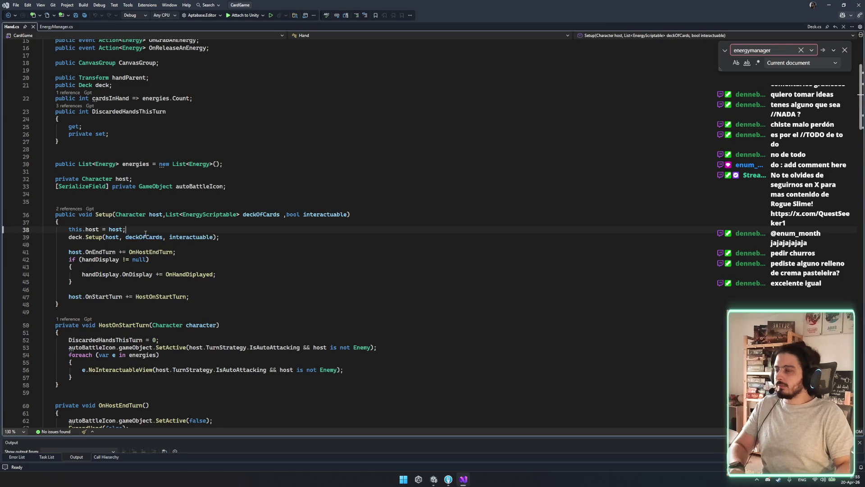
In EnergyManager.cs, highlight GetCurrentEnergiesScriptables and the energyClassOverrides field.
{"action": "left_click", "coordinate": [53, 28]}
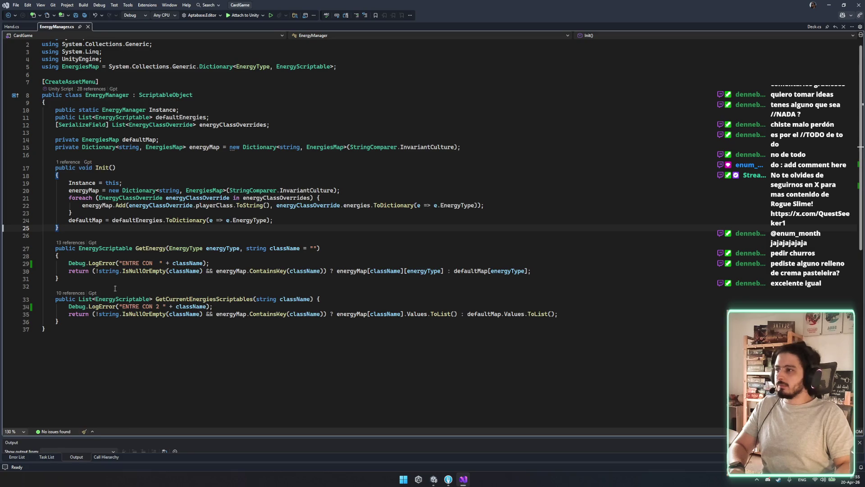
{"action": "left_click", "coordinate": [201, 299]}
{"action": "double_click", "coordinate": [238, 299]}
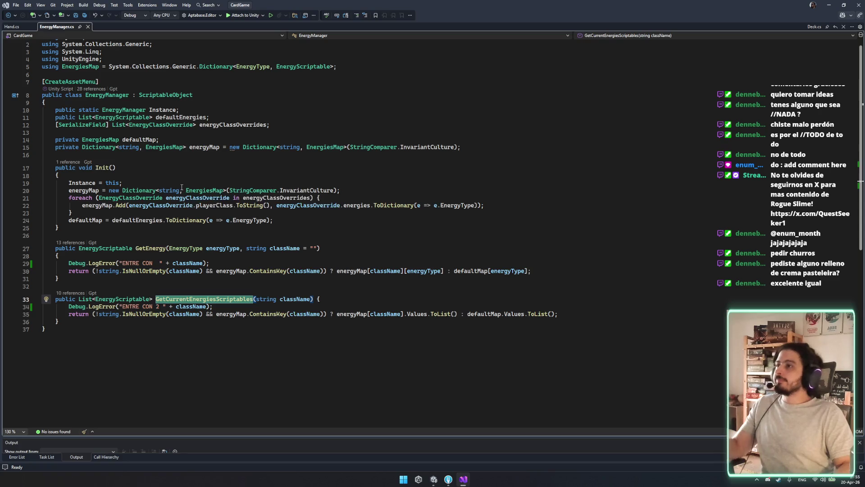
{"action": "double_click", "coordinate": [238, 128]}
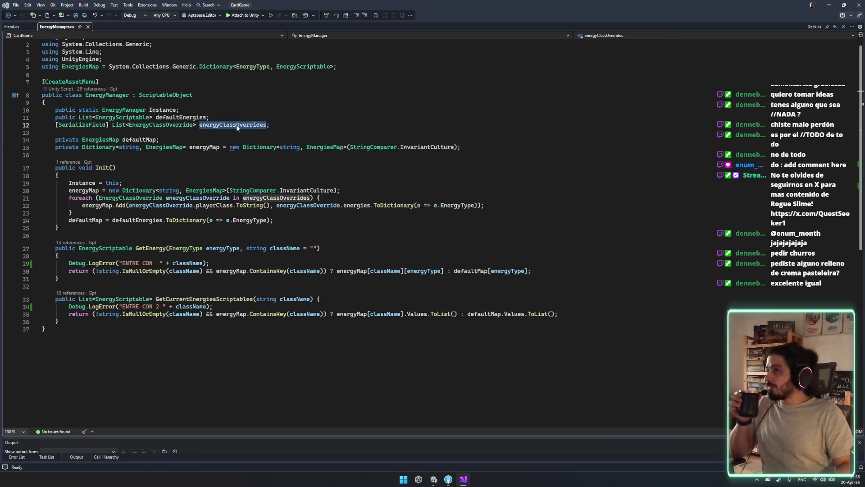
Back in Hand.cs, show the CodeLens list of Hand.Setup's callers.
{"action": "left_click", "coordinate": [13, 27]}
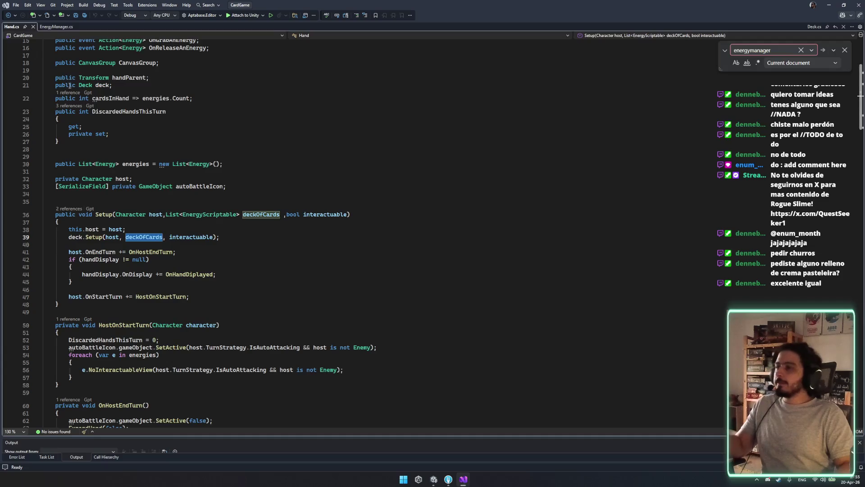
{"action": "scroll", "coordinate": [226, 271], "scroll_direction": "down", "scroll_amount": 5}
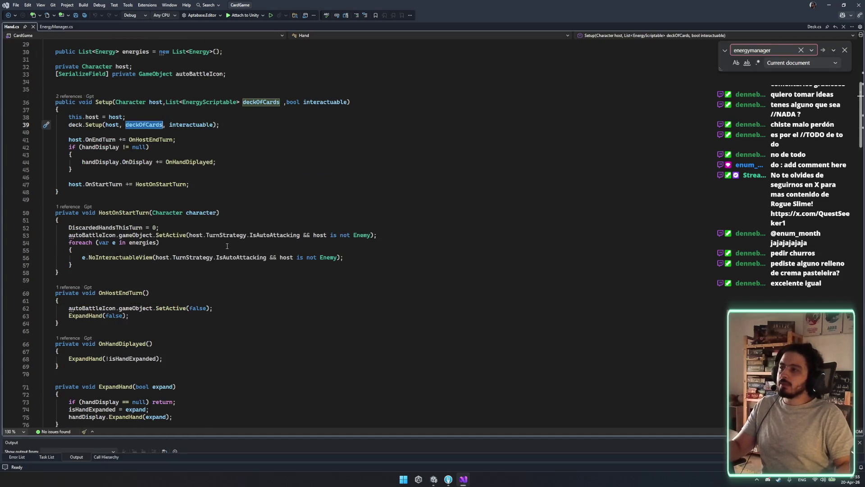
{"action": "scroll", "coordinate": [227, 246], "scroll_direction": "down", "scroll_amount": 1}
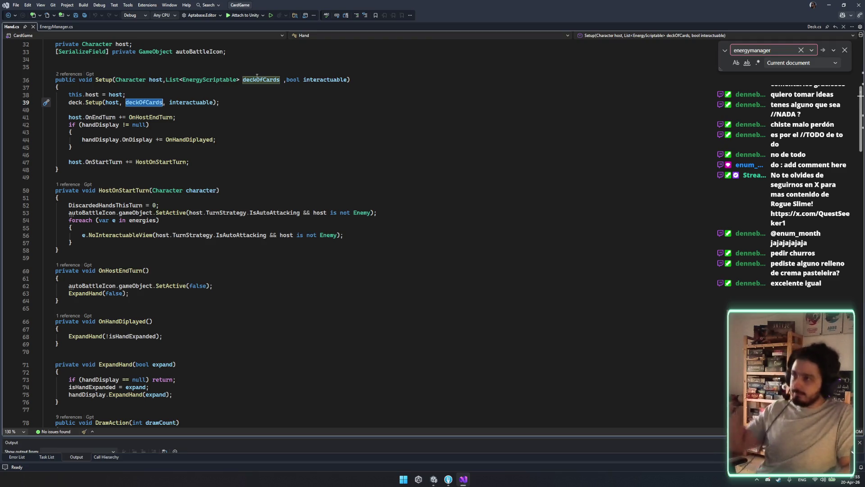
{"action": "left_click", "coordinate": [69, 73]}
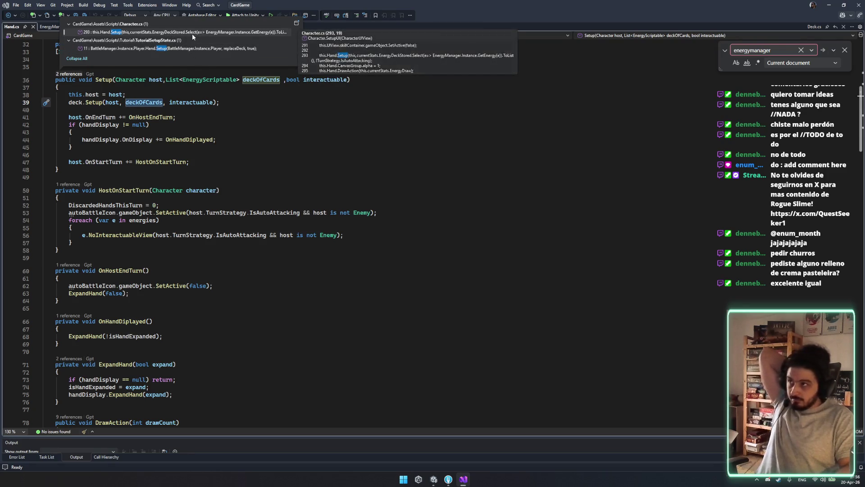
Open Setup's call in Character.cs SetupUI and select the arguments building the energy list.
{"action": "double_click", "coordinate": [192, 34]}
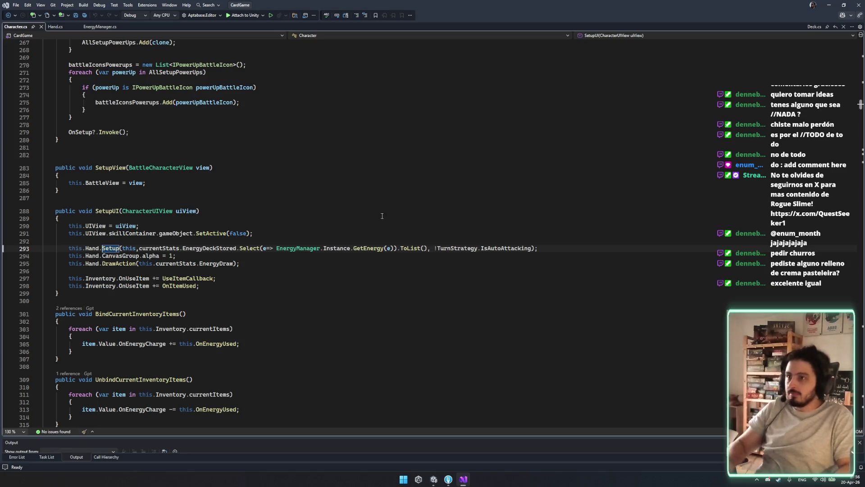
{"action": "left_click", "coordinate": [149, 211]}
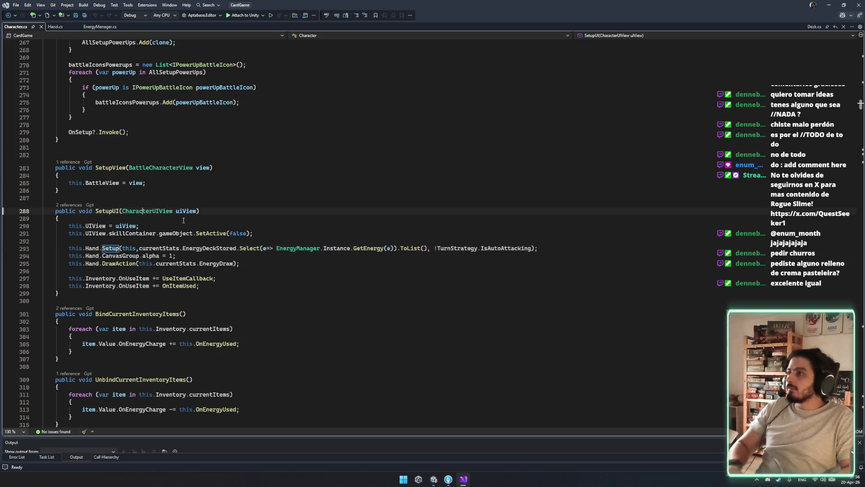
{"action": "left_click", "coordinate": [394, 254]}
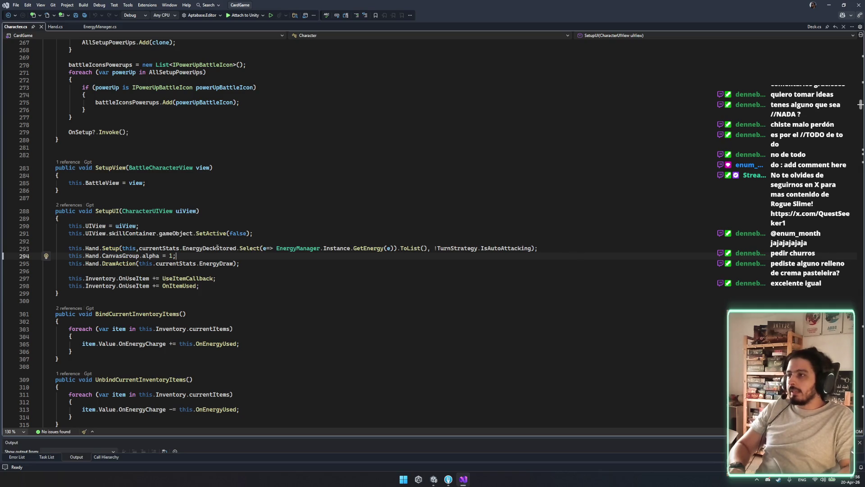
{"action": "left_click_drag", "start_coordinate": [123, 248], "coordinate": [422, 248]}
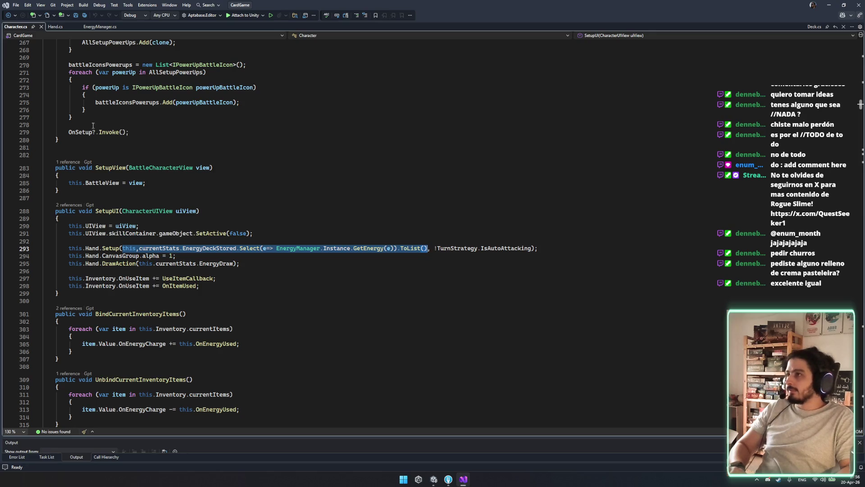
From Hand.cs, list Setup's callers and open the call in TutorialSetupState.cs.
{"action": "left_click", "coordinate": [57, 27]}
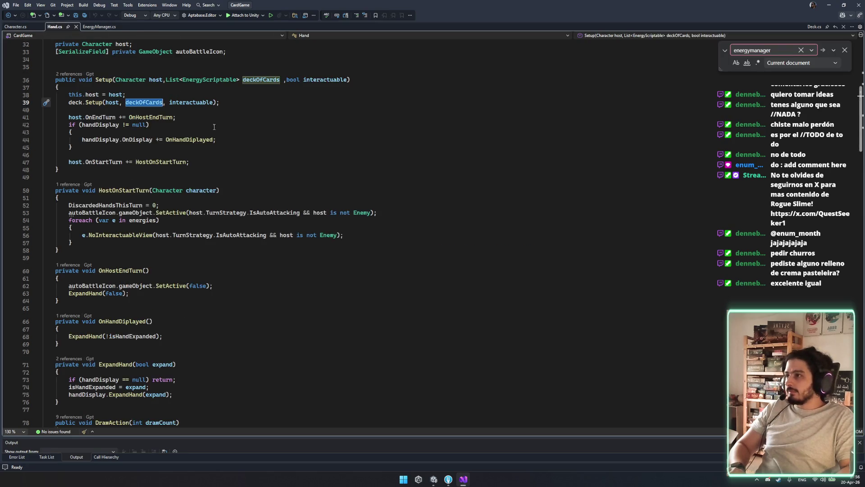
{"action": "left_click", "coordinate": [257, 80]}
{"action": "left_click", "coordinate": [69, 74]}
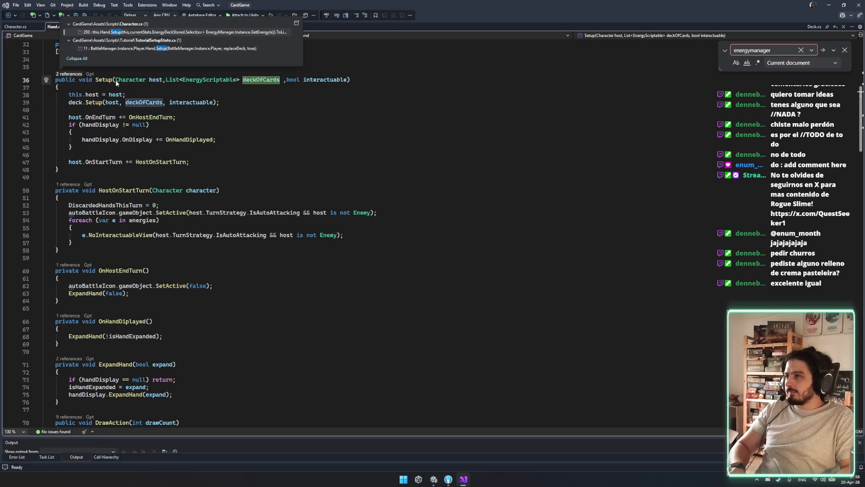
{"action": "double_click", "coordinate": [235, 48]}
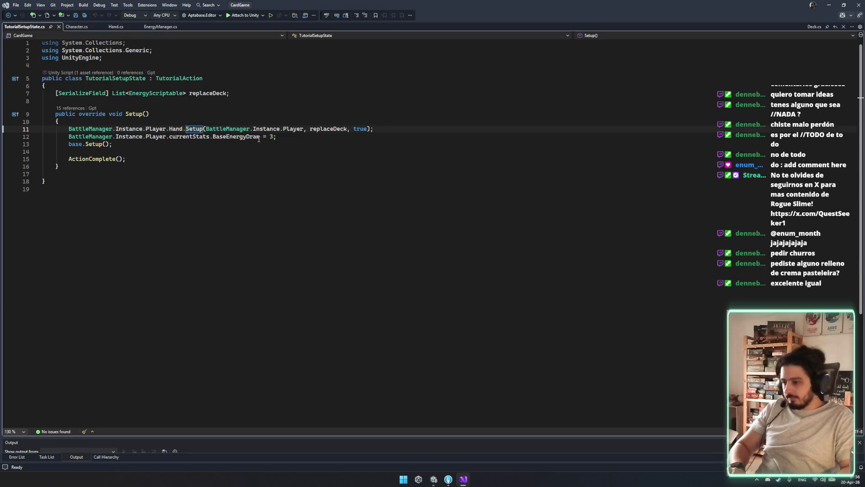
Navigate back through EnergyManager.cs and Character.cs, clearing the Setup argument selection.
{"action": "key", "text": "ctrl+minus"}
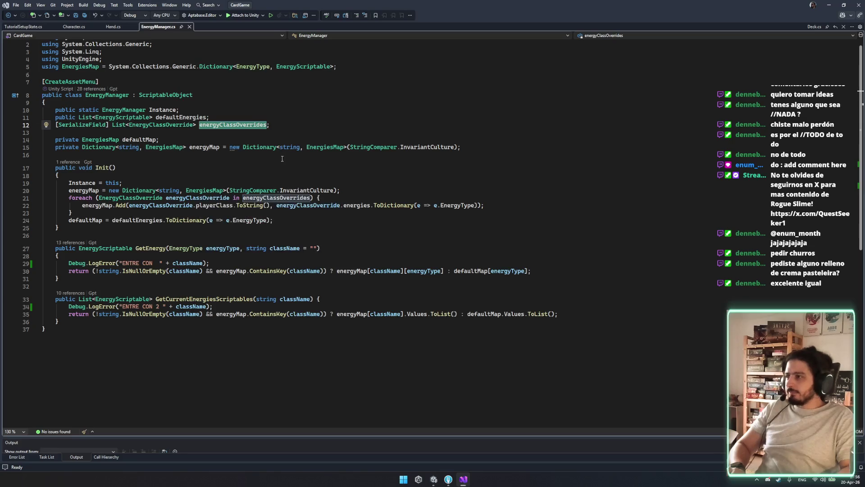
{"action": "left_click", "coordinate": [73, 27]}
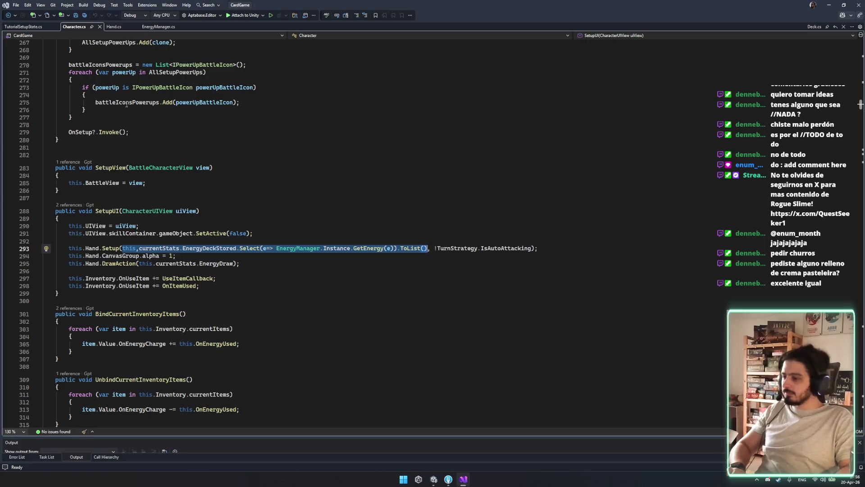
{"action": "left_click", "coordinate": [29, 26]}
{"action": "left_click", "coordinate": [69, 28]}
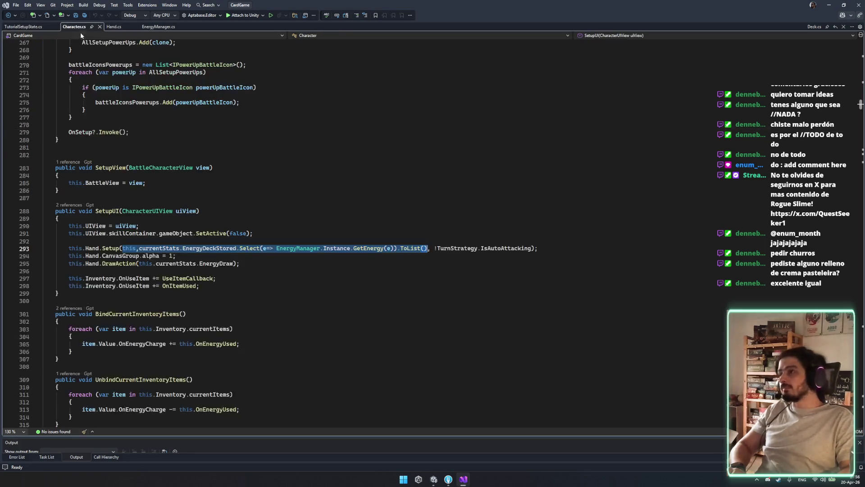
{"action": "left_click", "coordinate": [202, 135]}
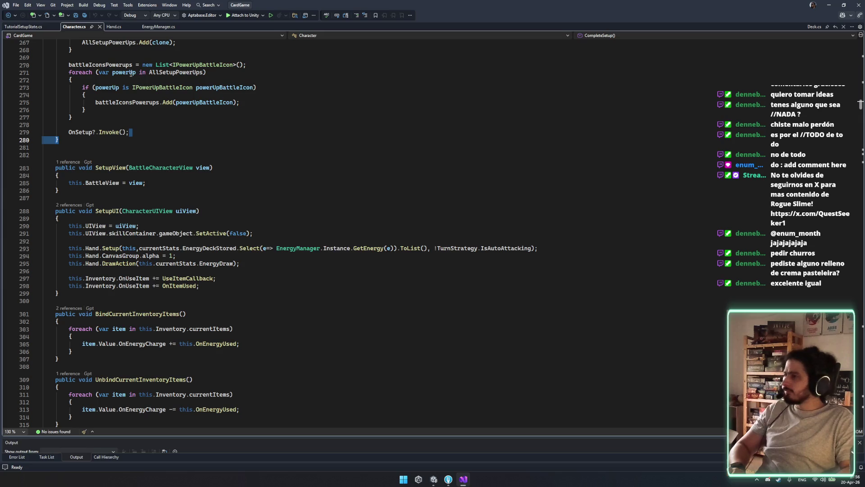
{"action": "key", "text": "alt+Tab"}
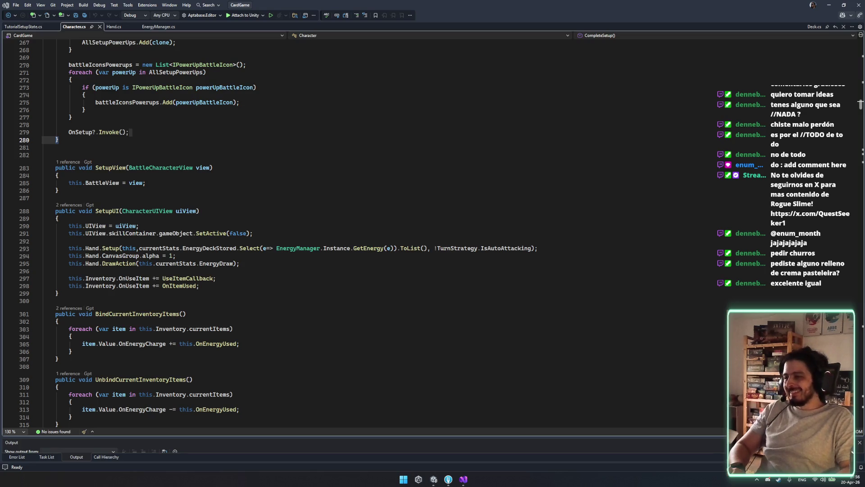
Return to Hand's Setup method and open its Character.cs caller from CodeLens.
{"action": "left_click", "coordinate": [182, 260]}
{"action": "scroll", "coordinate": [182, 260], "scroll_direction": "up", "scroll_amount": 3}
{"action": "left_click", "coordinate": [113, 27]}
{"action": "scroll", "coordinate": [158, 99], "scroll_direction": "down", "scroll_amount": 4}
{"action": "scroll", "coordinate": [172, 200], "scroll_direction": "up", "scroll_amount": 8}
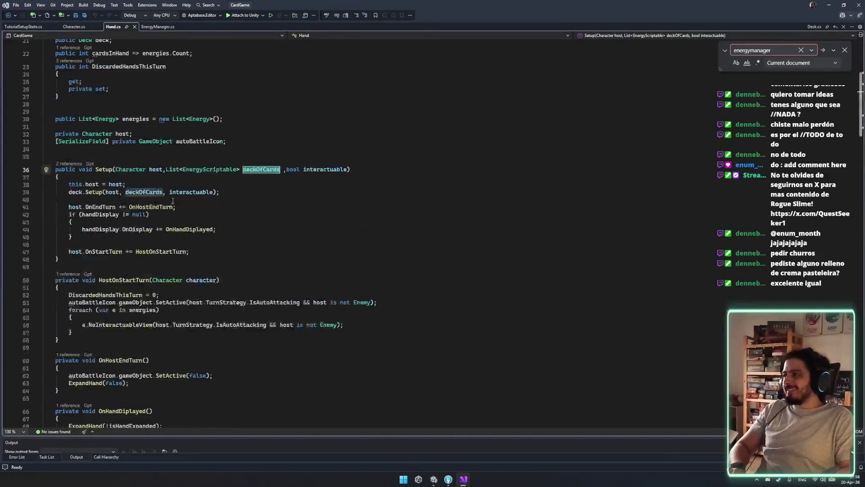
{"action": "left_click", "coordinate": [77, 165]}
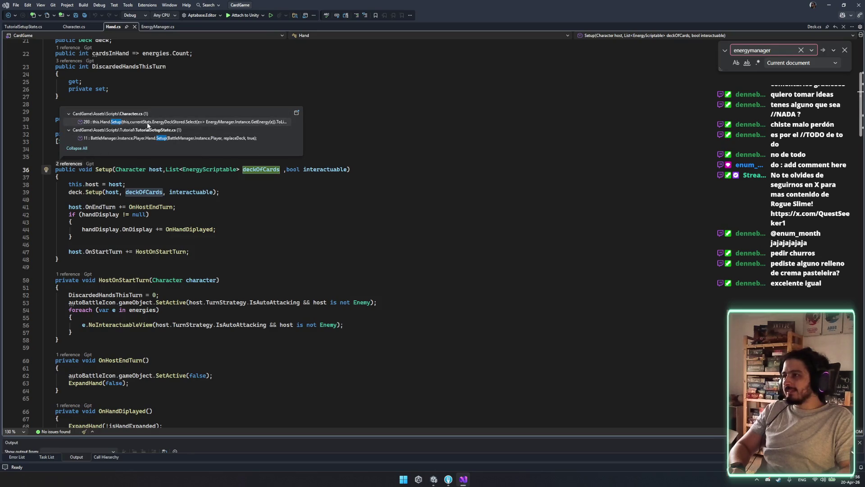
{"action": "double_click", "coordinate": [148, 122]}
Jump from line 293's GetEnergy call to its EnergyManager definition, then switch to Unity.
{"action": "left_click_drag", "start_coordinate": [445, 237], "coordinate": [299, 236]}
{"action": "left_click", "coordinate": [363, 237]}
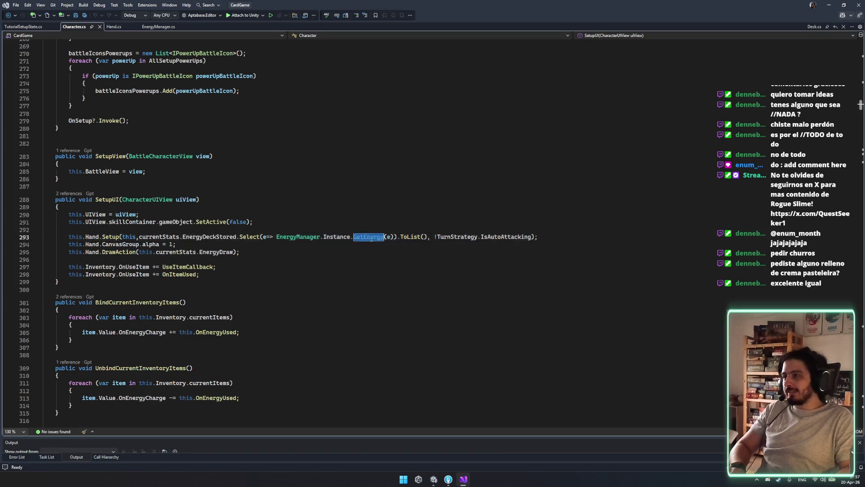
{"action": "key", "text": "F12"}
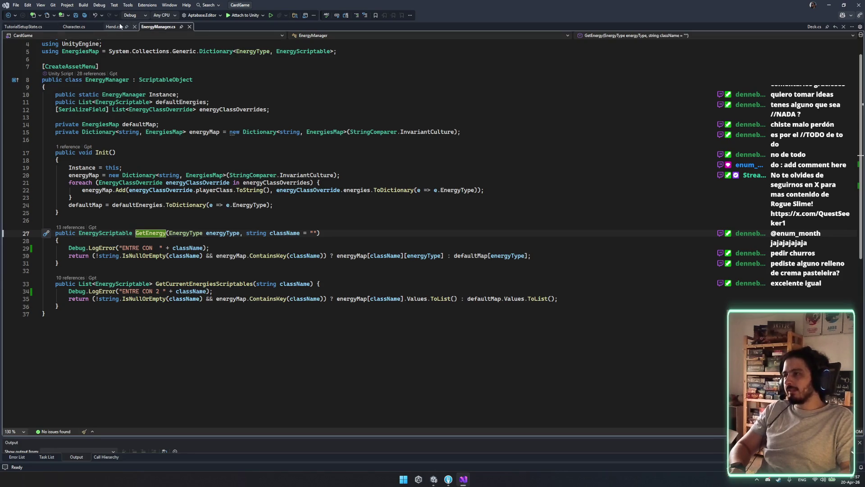
{"action": "left_click", "coordinate": [423, 359]}
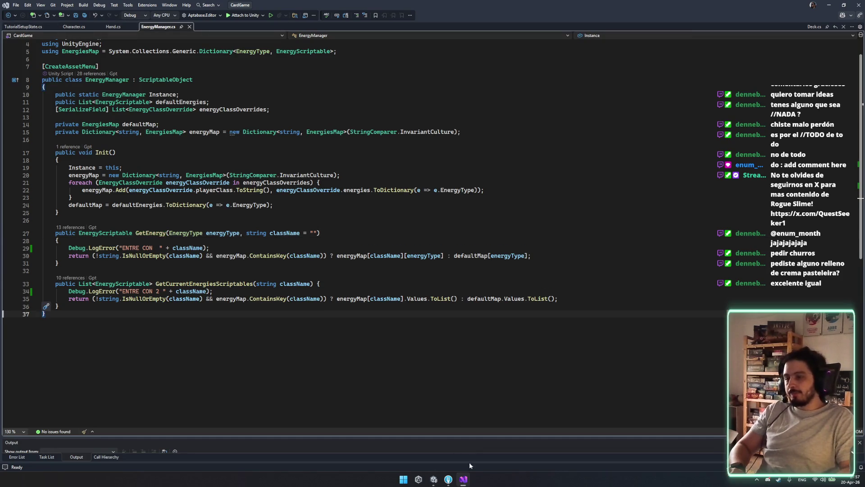
{"action": "left_click", "coordinate": [433, 479]}
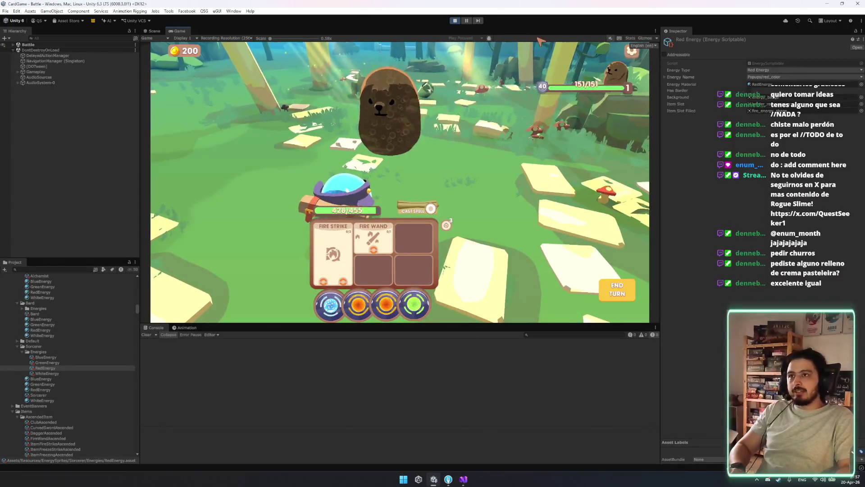
Quit the current run and re-enter the Grizzly battle from the Sorcerer city screen.
{"action": "key", "text": "Escape"}
{"action": "left_click", "coordinate": [400, 286]}
{"action": "left_click", "coordinate": [424, 212]}
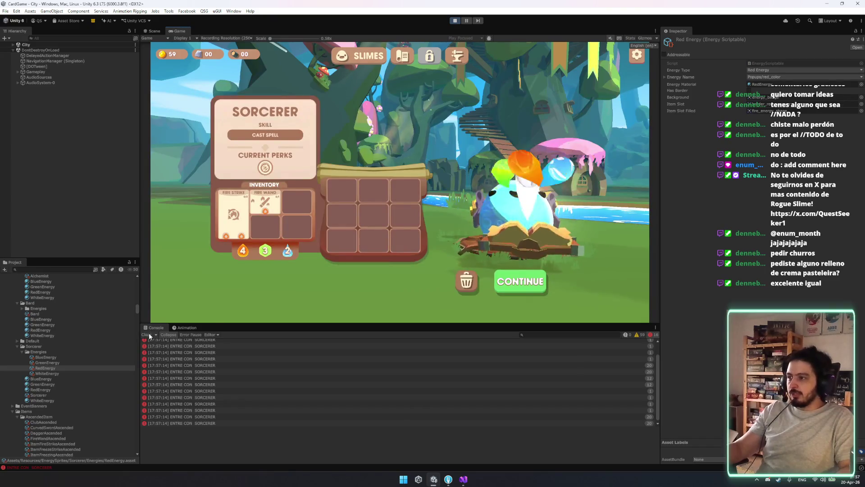
{"action": "left_click", "coordinate": [527, 277]}
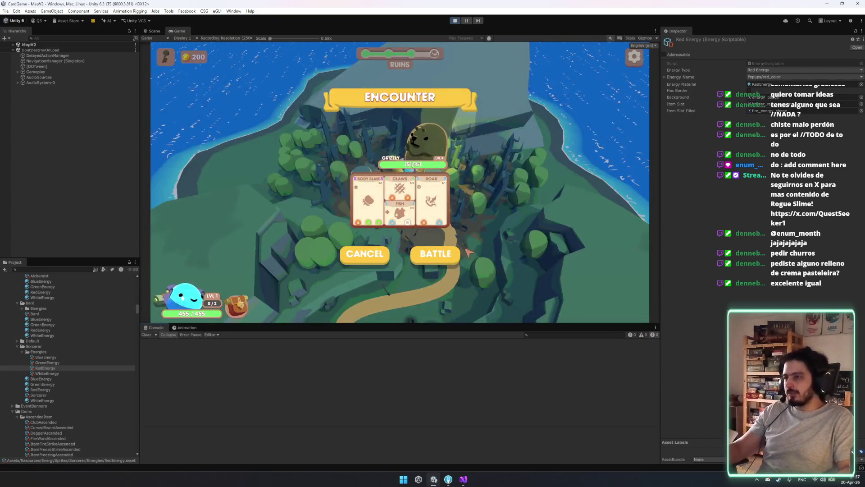
{"action": "left_click", "coordinate": [456, 254]}
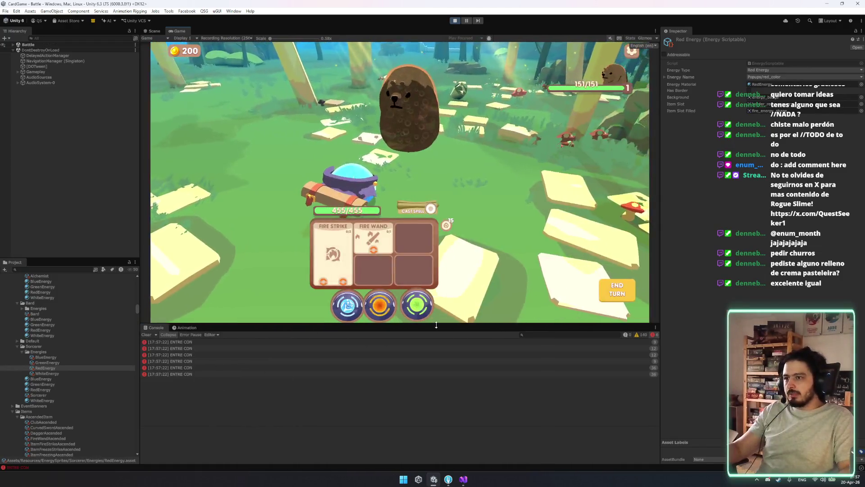
Enlarge the Console, expand its errors, and follow an ENTRE CON stack trace to Character.cs:293.
{"action": "mouse_move", "coordinate": [435, 324]}
{"action": "left_mouse_down"}
{"action": "mouse_move", "coordinate": [432, 205]}
{"action": "mouse_move", "coordinate": [431, 220]}
{"action": "left_mouse_up"}
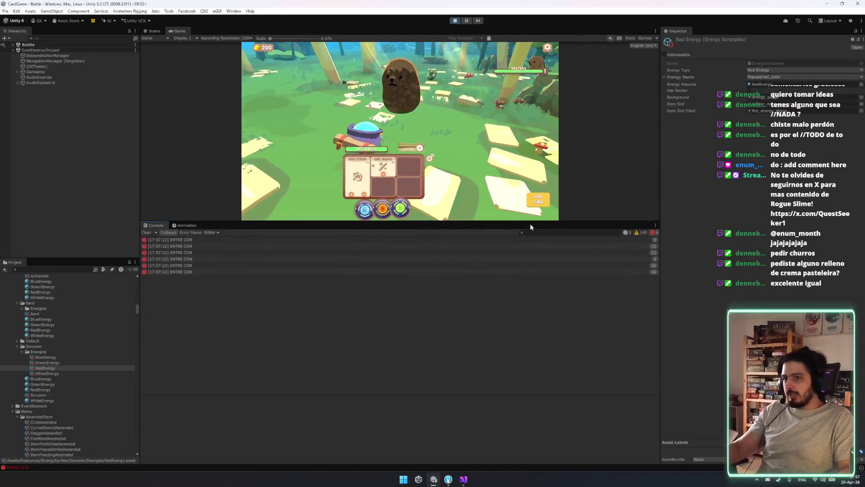
{"action": "left_click", "coordinate": [168, 232]}
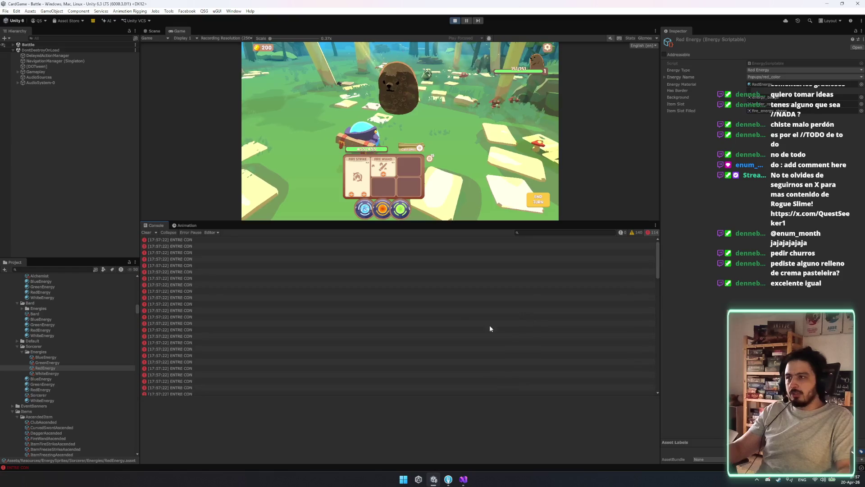
{"action": "left_click", "coordinate": [229, 241]}
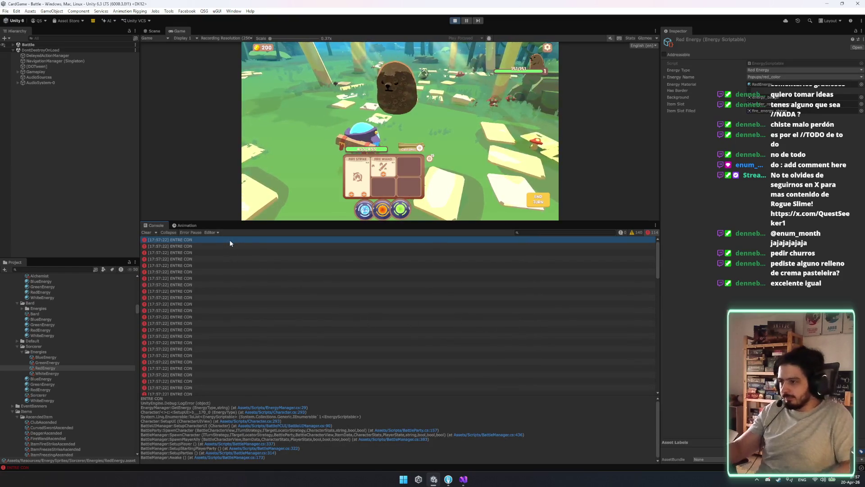
{"action": "double_click", "coordinate": [291, 408]}
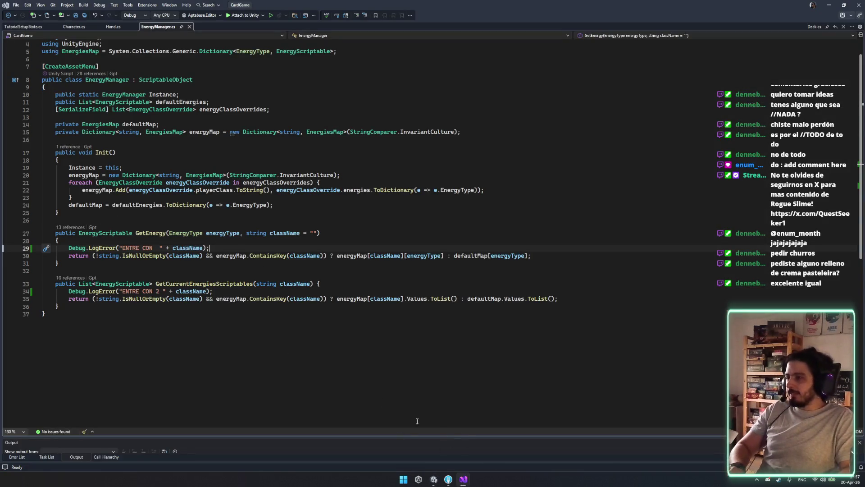
{"action": "key", "text": "alt+Tab"}
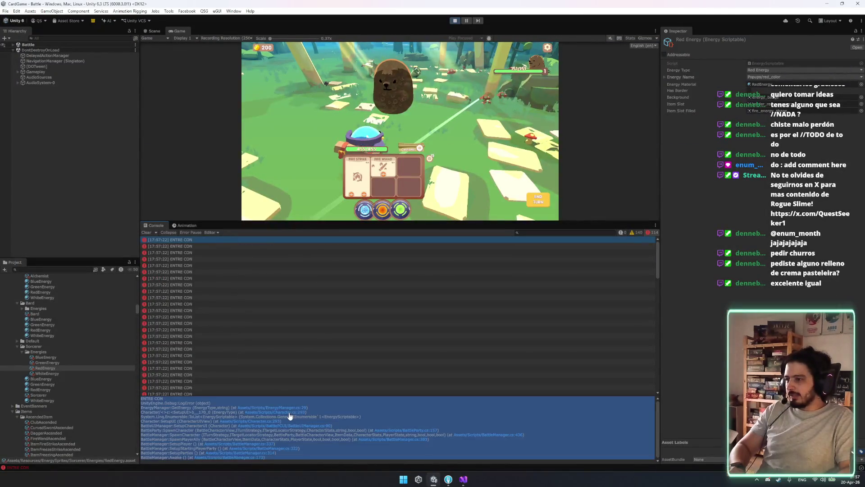
{"action": "left_click", "coordinate": [290, 413]}
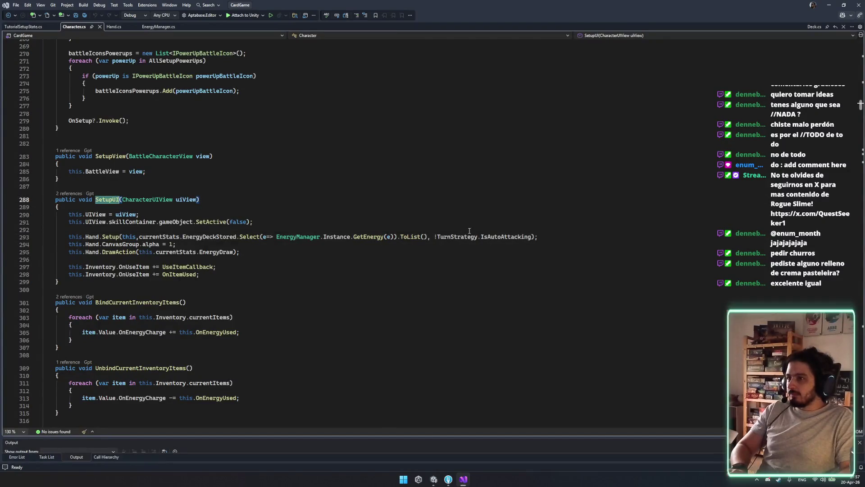
{"action": "left_click", "coordinate": [401, 239]}
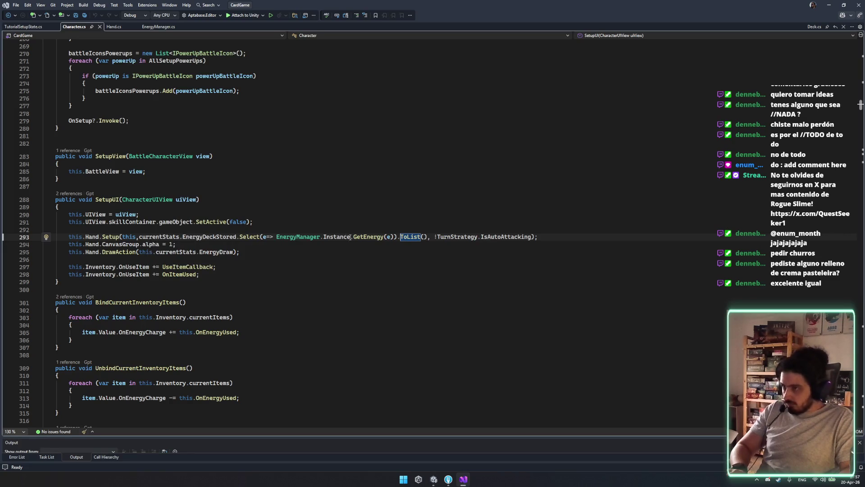
On line 293, add playerState != null ? playerState.playerClass.ToString() : "" as GetEnergy's argument.
{"action": "double_click", "coordinate": [374, 238]}
{"action": "key", "text": "F12"}
{"action": "key", "text": "ctrl+minus"}
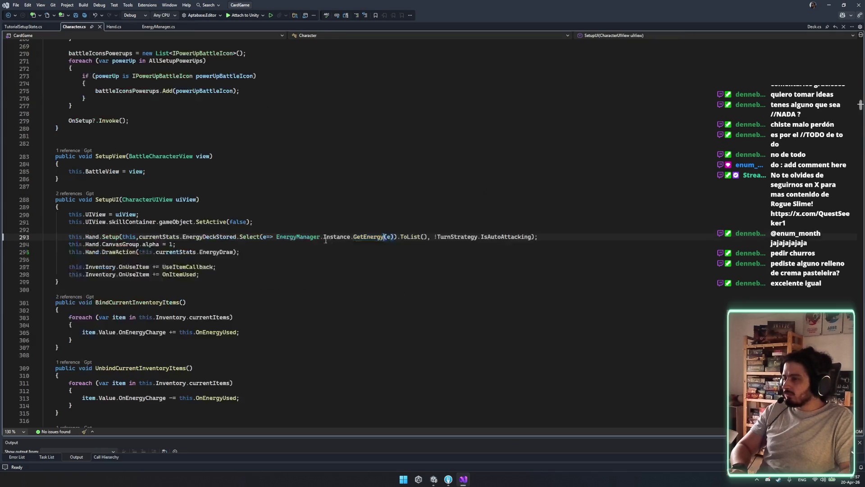
{"action": "key", "text": "Right"}
{"action": "key", "text": "Right"}
{"action": "key", "text": "Right"}
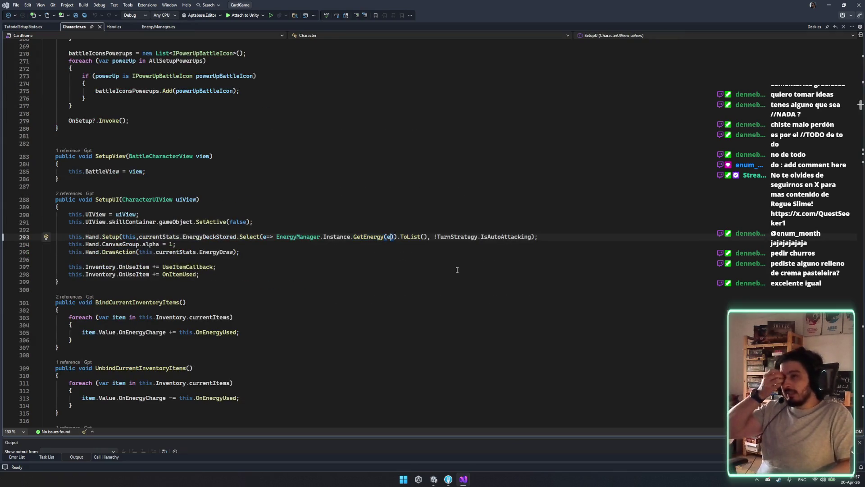
{"action": "type", "text": ","}
{"action": "key", "text": "ctrl+space"}
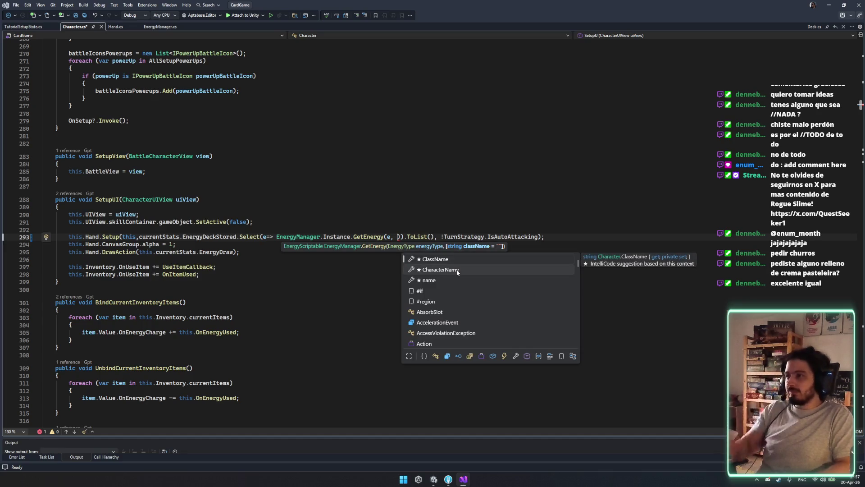
{"action": "type", "text": "this.c"}
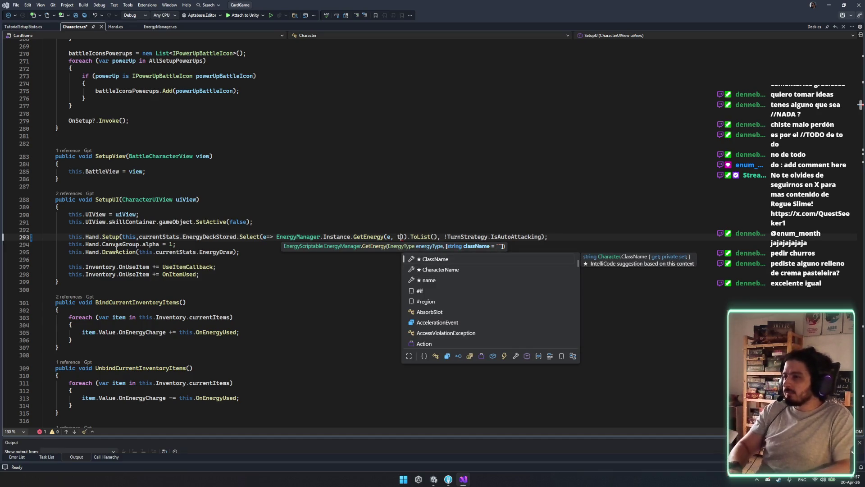
{"action": "type", "text": "urren"}
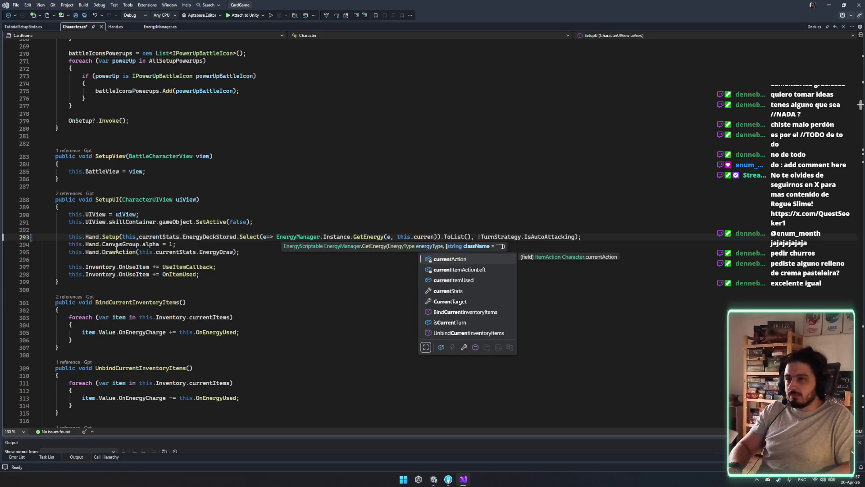
{"action": "type", "text": "tStats."}
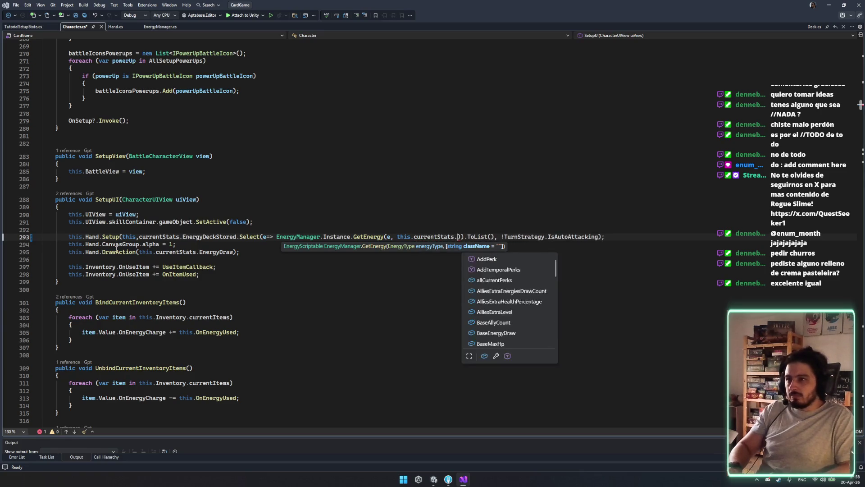
{"action": "key", "text": "ctrl+BackSpace"}
{"action": "key", "text": "ctrl+BackSpace"}
{"action": "key", "text": "ctrl+BackSpace"}
{"action": "type", "text": "pla"}
{"action": "type", "text": "yerState !="}
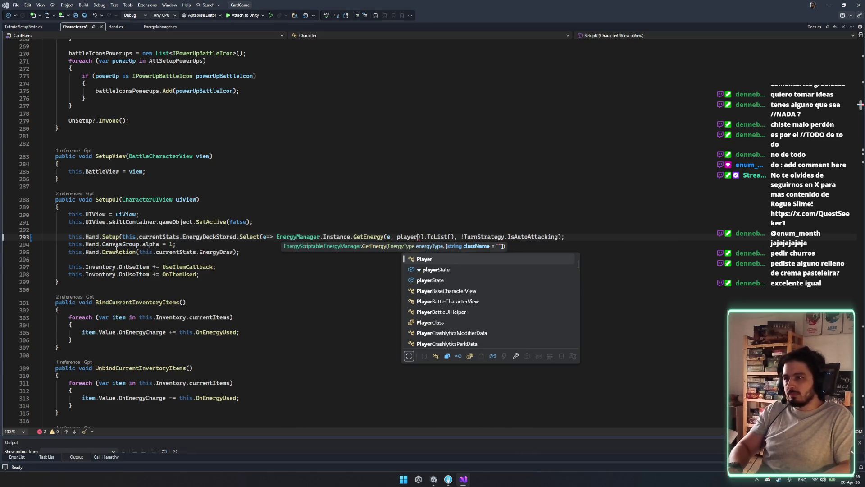
{"action": "type", "text": " null ? playerState"}
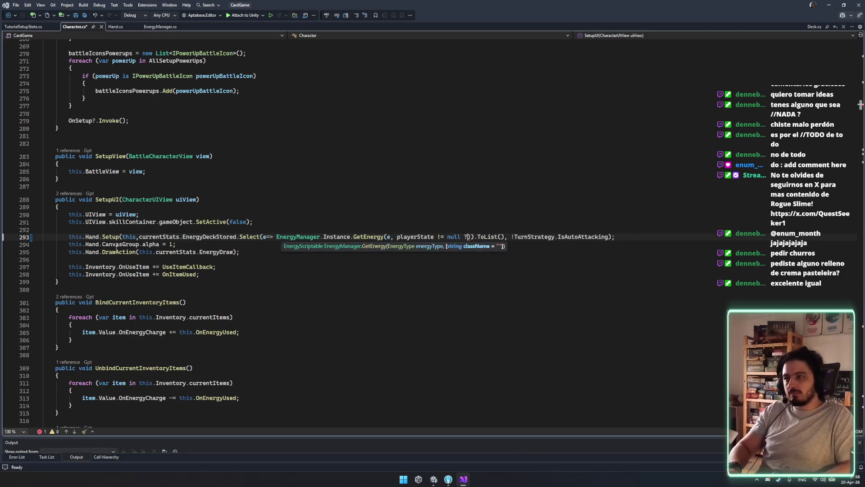
{"action": "type", "text": ".playerClass"}
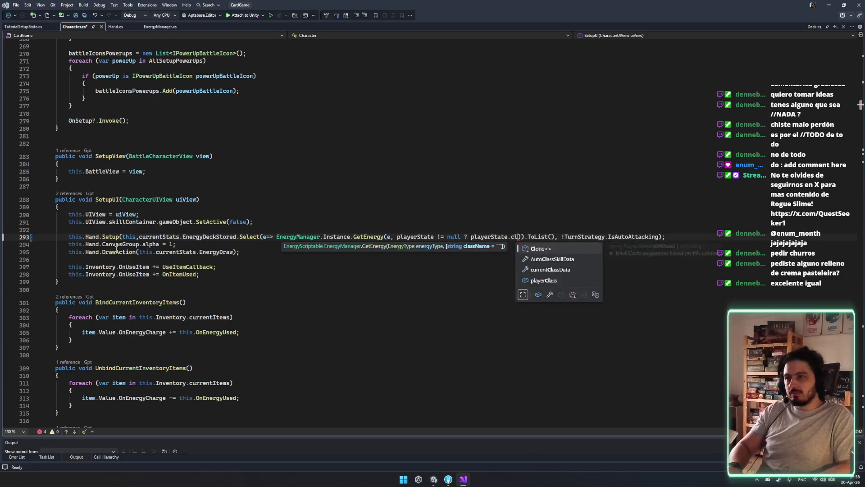
{"action": "type", "text": ".ToString("}
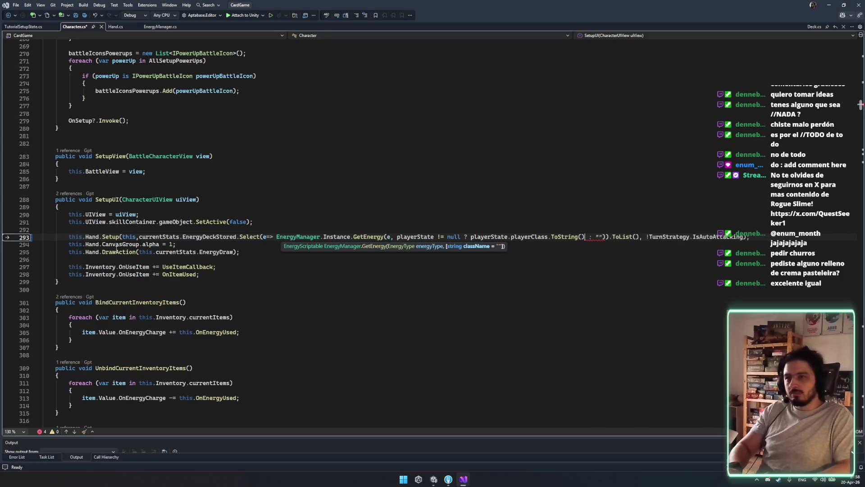
{"action": "key", "text": "Tab"}
Save Character.cs and switch back to Unity.
{"action": "key", "text": "ctrl+s"}
{"action": "left_click", "coordinate": [213, 207]}
{"action": "left_click", "coordinate": [212, 229]}
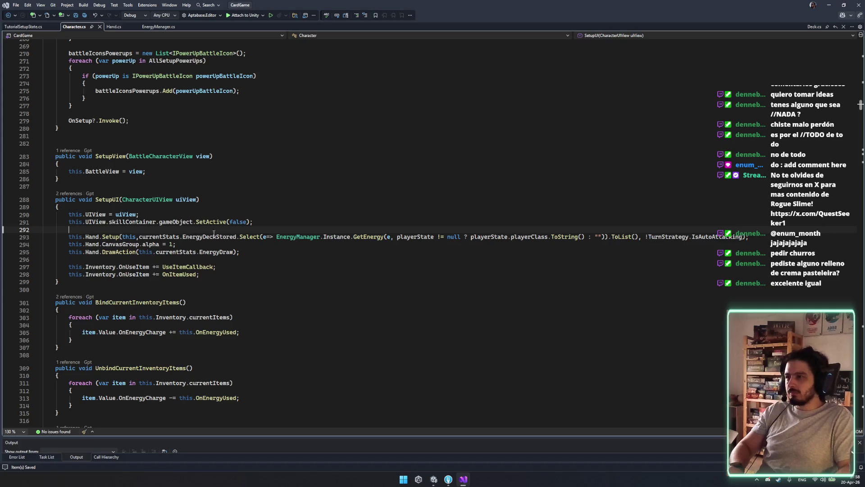
{"action": "left_click", "coordinate": [448, 479]}
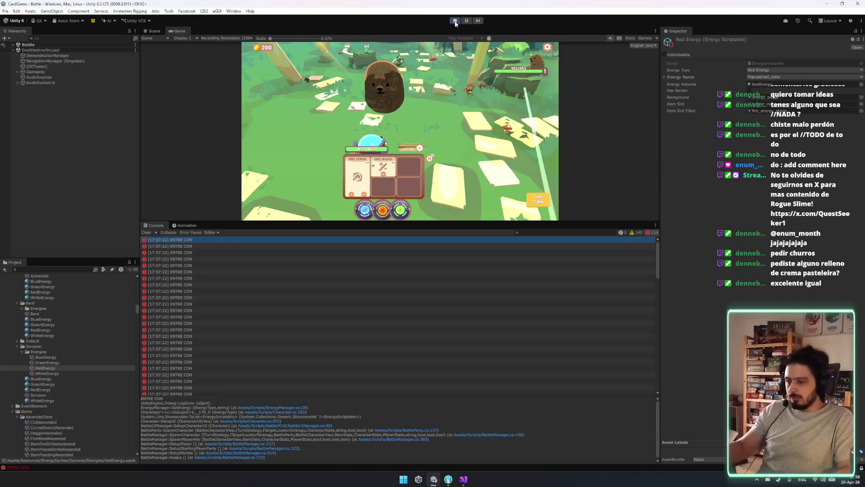
Stop Play mode so the edited scripts import, then press Play to relaunch from the loading screen.
{"action": "key", "text": "ctrl+p"}
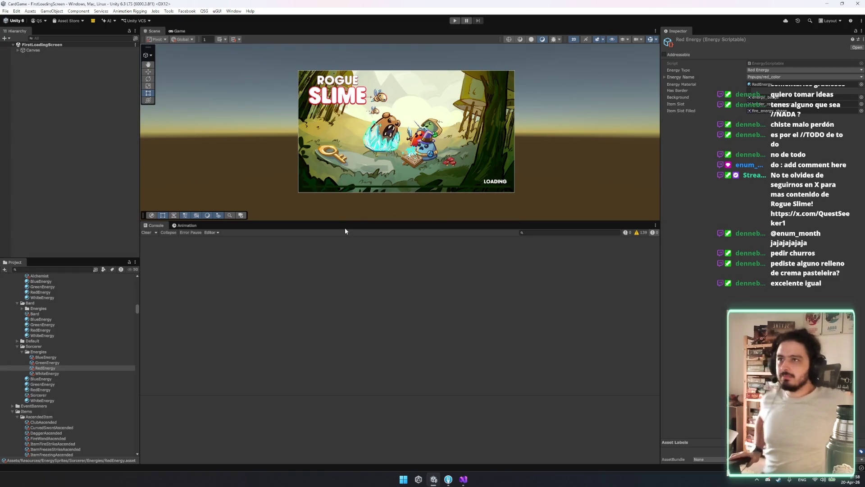
{"action": "left_click", "coordinate": [455, 21]}
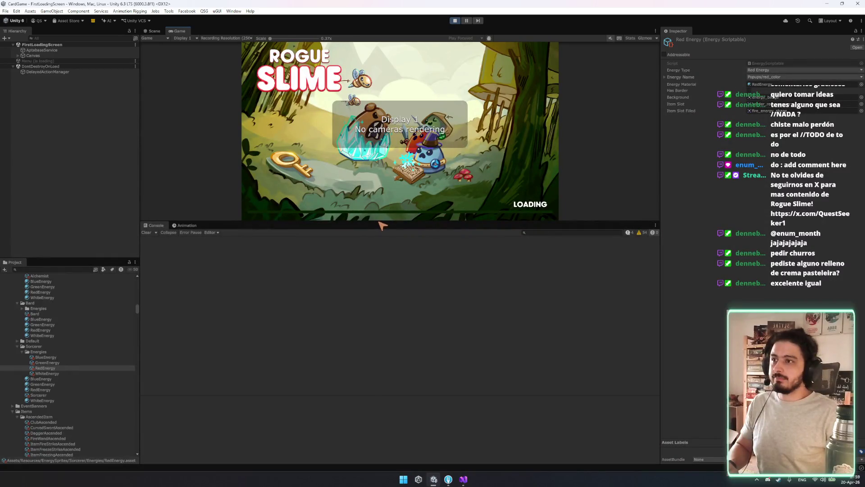
Start a new game and enter the Grizzly battle from the Sorcerer city screen.
{"action": "key", "text": "ctrl+p"}
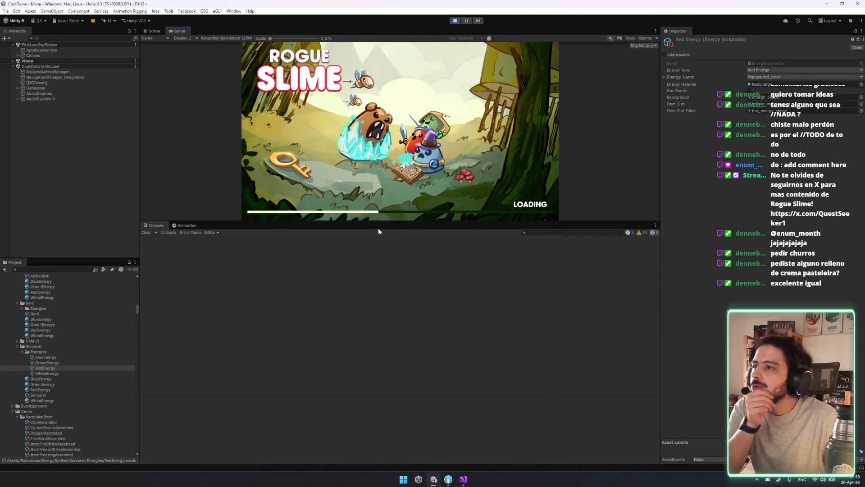
{"action": "left_click_drag", "start_coordinate": [379, 223], "coordinate": [379, 331]}
{"action": "left_click", "coordinate": [237, 192]}
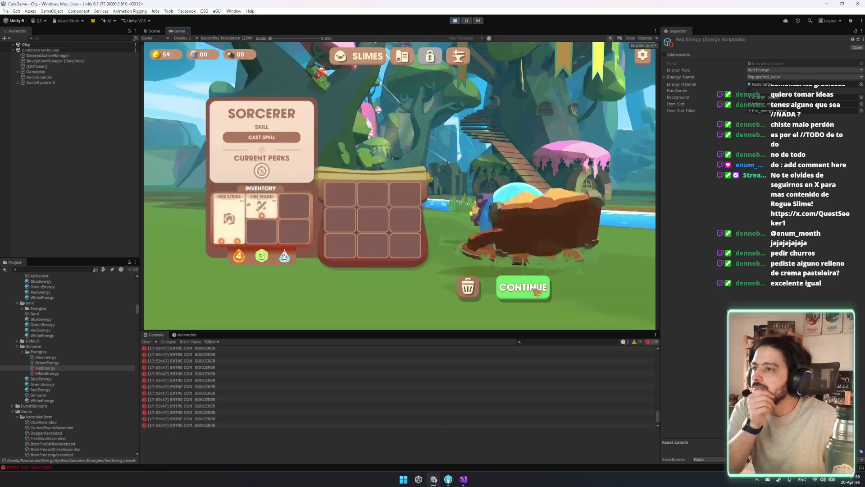
{"action": "left_click", "coordinate": [525, 288]}
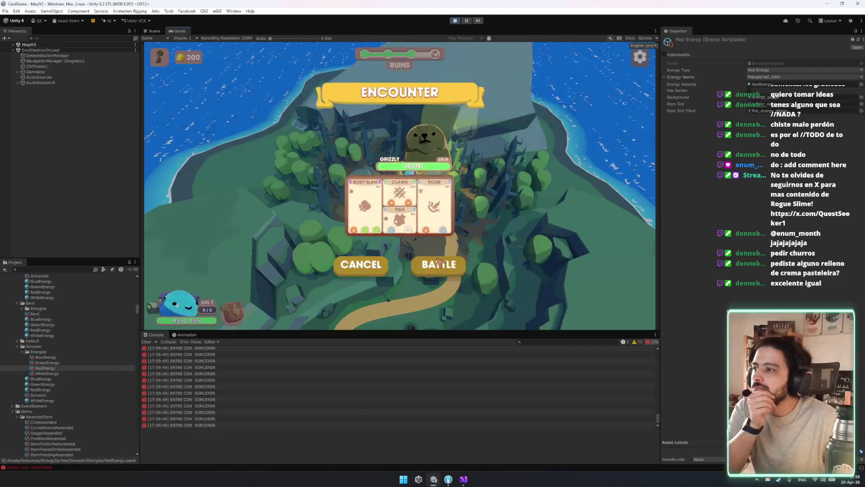
{"action": "left_click", "coordinate": [440, 262]}
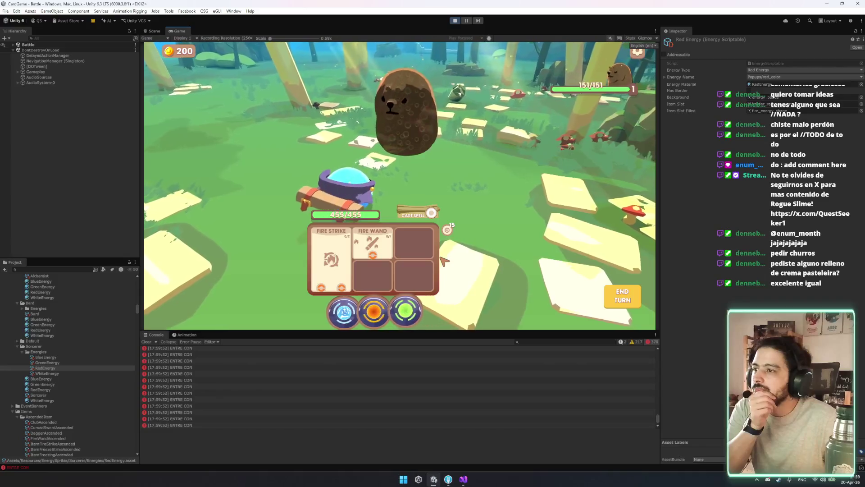
{"action": "left_click_drag", "start_coordinate": [658, 416], "coordinate": [661, 369]}
End the turn and open an ENTRE CON SORCERER error's source line in EnergyManager.cs.
{"action": "left_click", "coordinate": [622, 296]}
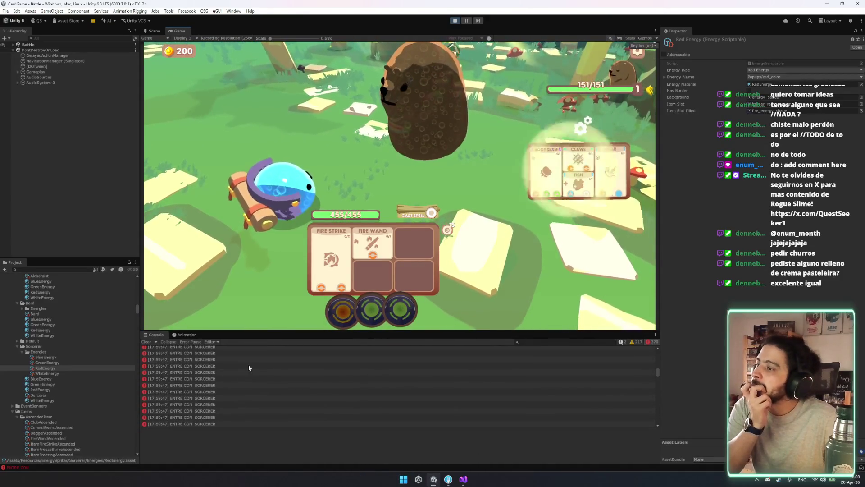
{"action": "left_click", "coordinate": [622, 295]}
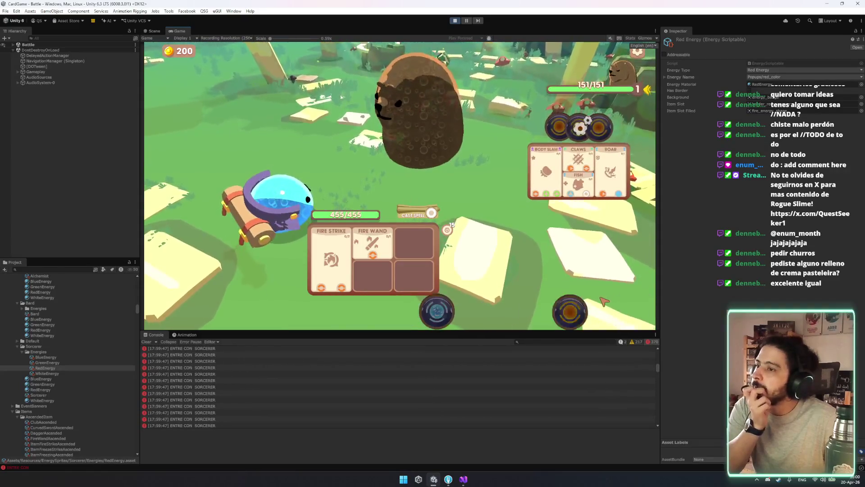
{"action": "left_click", "coordinate": [268, 374]}
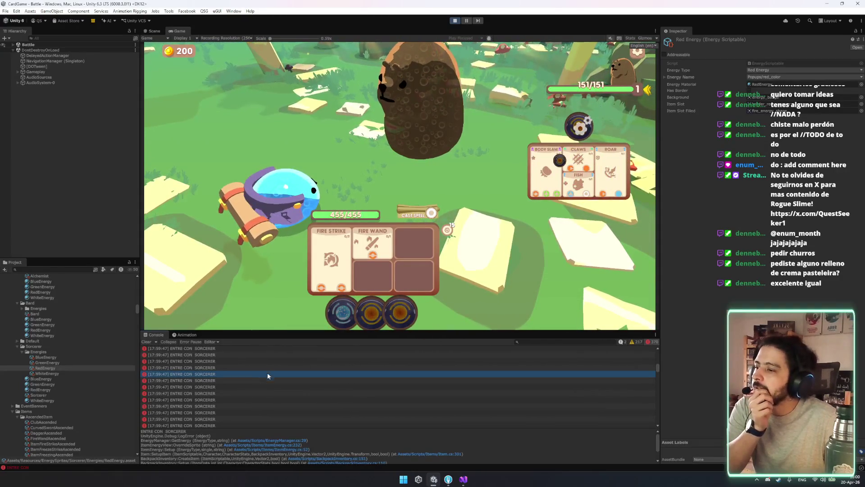
{"action": "double_click", "coordinate": [294, 366]}
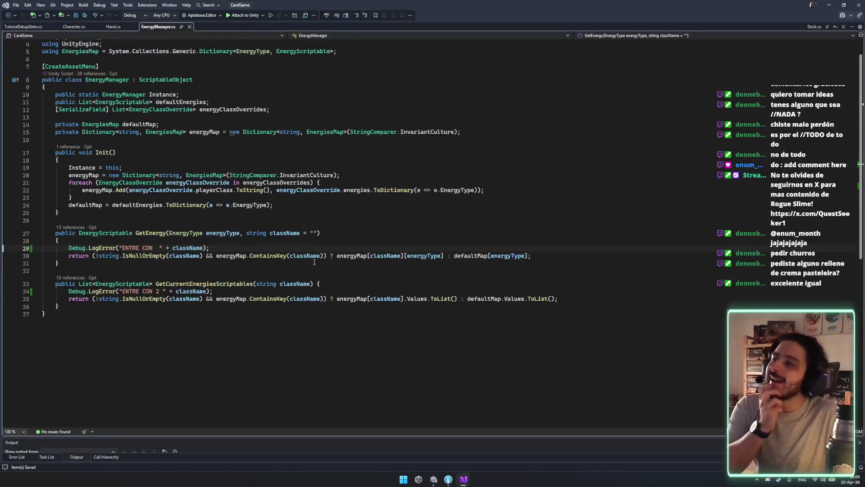
Delete the ENTRE CON and ENTRE CON 2 debug log lines from EnergyManager and save.
{"action": "key", "text": "ctrl+shift+l"}
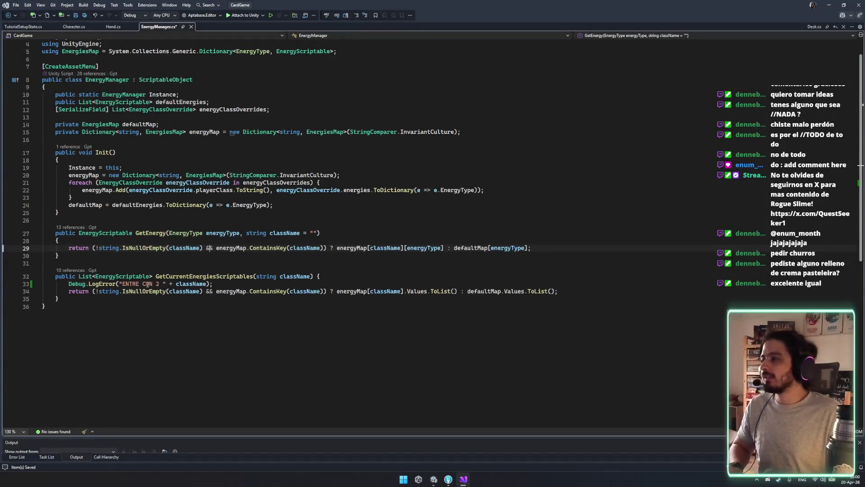
{"action": "left_click", "coordinate": [148, 284]}
{"action": "key", "text": "ctrl+shift+l"}
{"action": "key", "text": "ctrl+s"}
Follow DrawAction from Character.cs through Hand.cs into Deck's Draw method definition.
{"action": "left_click", "coordinate": [109, 28]}
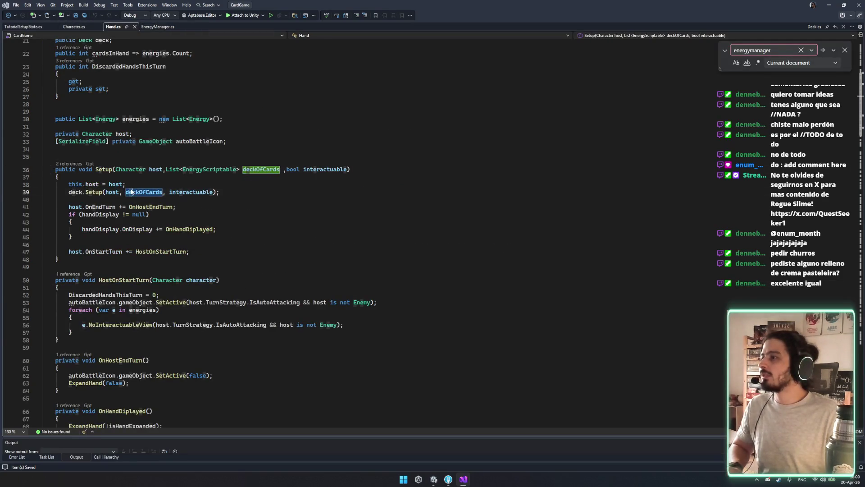
{"action": "double_click", "coordinate": [93, 192]}
{"action": "double_click", "coordinate": [144, 193]}
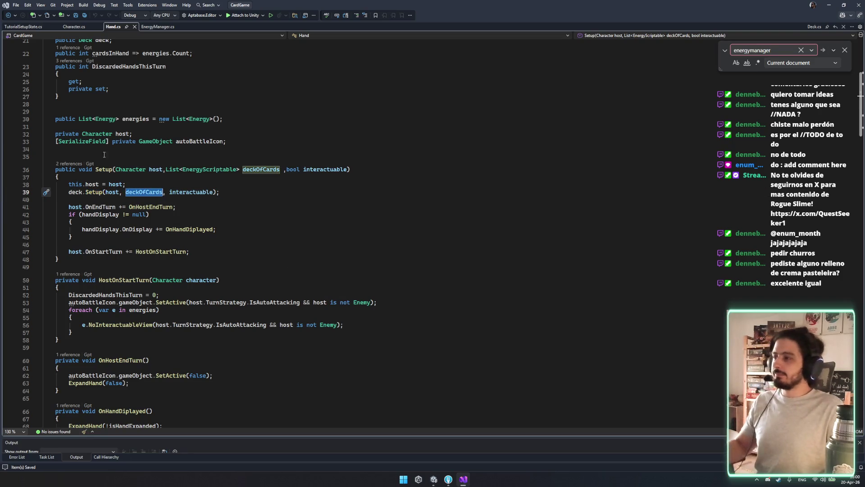
{"action": "left_click", "coordinate": [72, 27]}
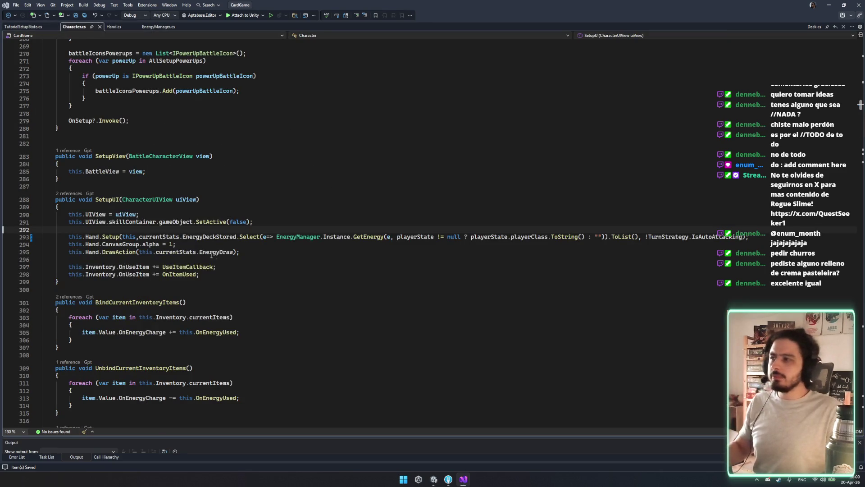
{"action": "left_click", "coordinate": [125, 253], "text": "ctrl"}
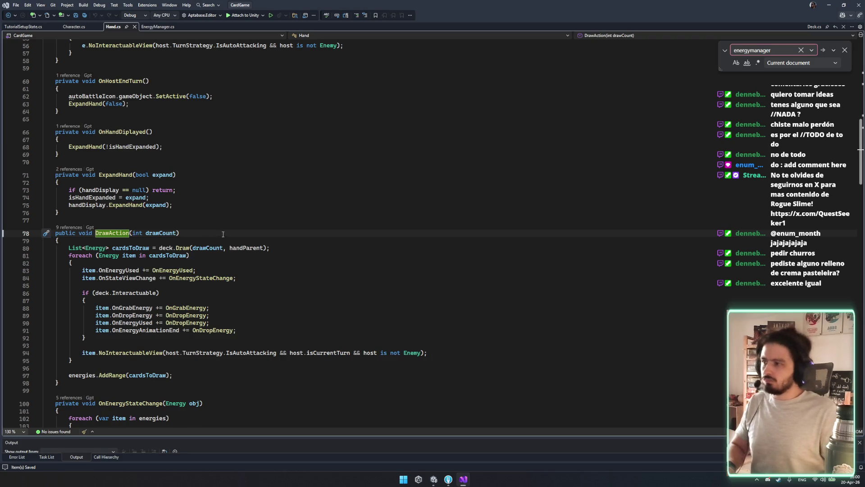
{"action": "mouse_move", "coordinate": [142, 249]}
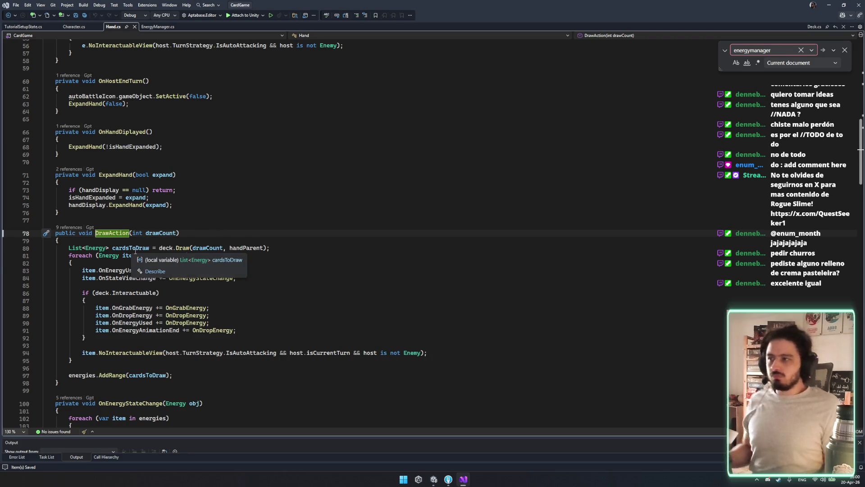
{"action": "left_click", "coordinate": [184, 248], "text": "ctrl"}
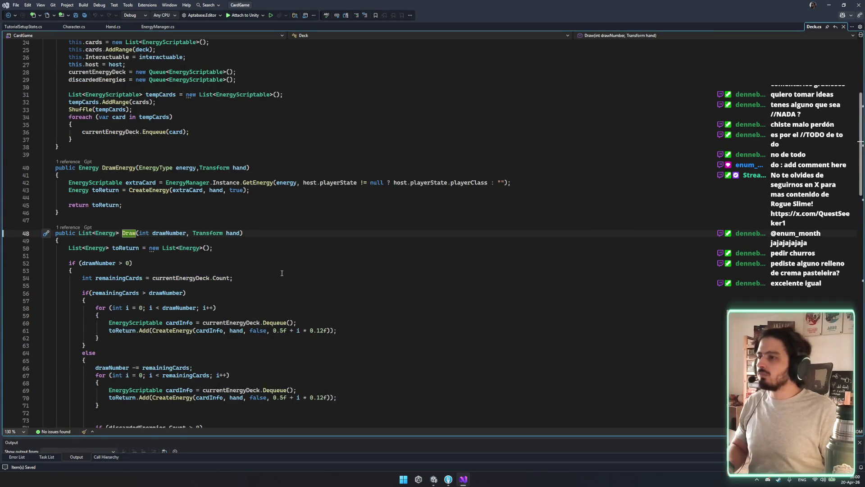
List the references to Deck's Setup and open its caller at Hand.cs line 39.
{"action": "scroll", "coordinate": [282, 273], "scroll_direction": "down", "scroll_amount": 2}
{"action": "scroll", "coordinate": [282, 264], "scroll_direction": "down", "scroll_amount": 7}
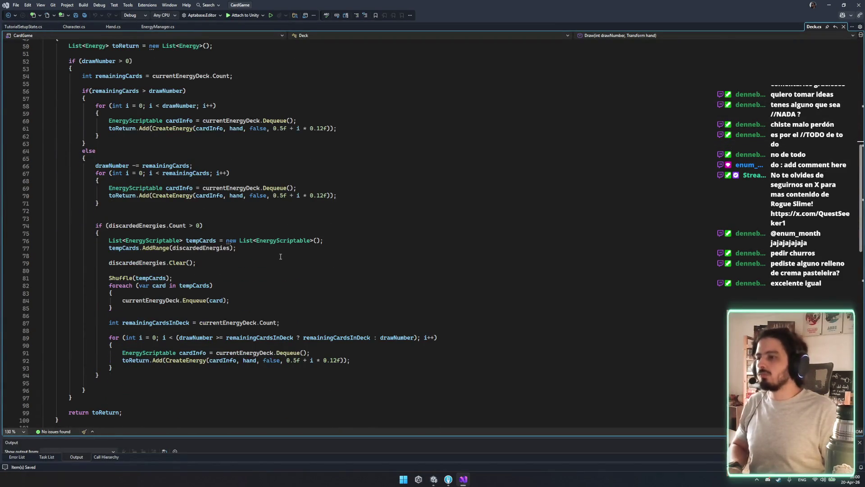
{"action": "scroll", "coordinate": [266, 257], "scroll_direction": "up", "scroll_amount": 12}
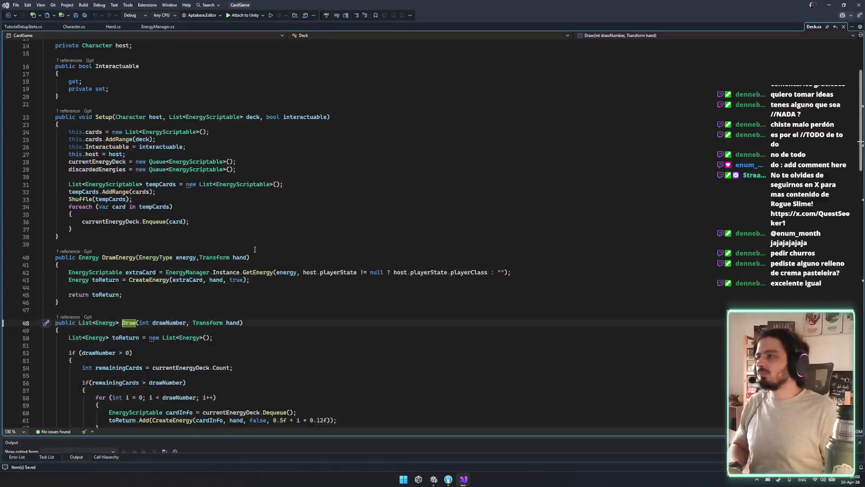
{"action": "scroll", "coordinate": [154, 158], "scroll_direction": "up", "scroll_amount": 4}
{"action": "double_click", "coordinate": [187, 123]}
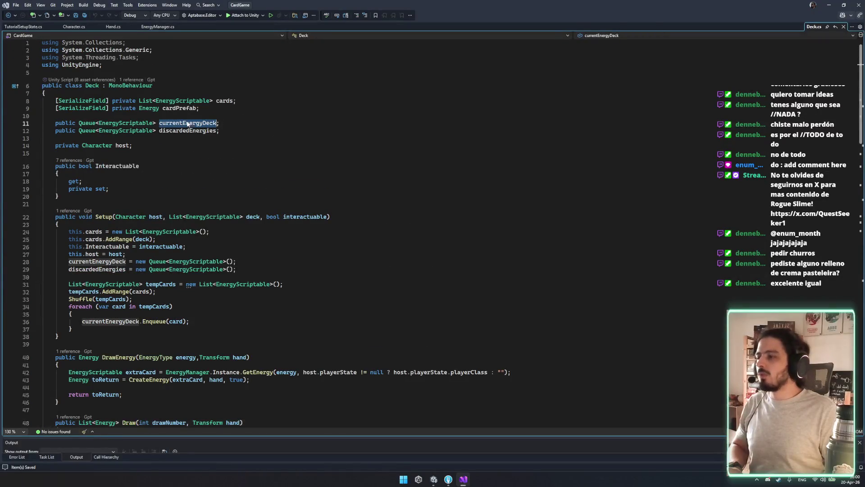
{"action": "double_click", "coordinate": [104, 217]}
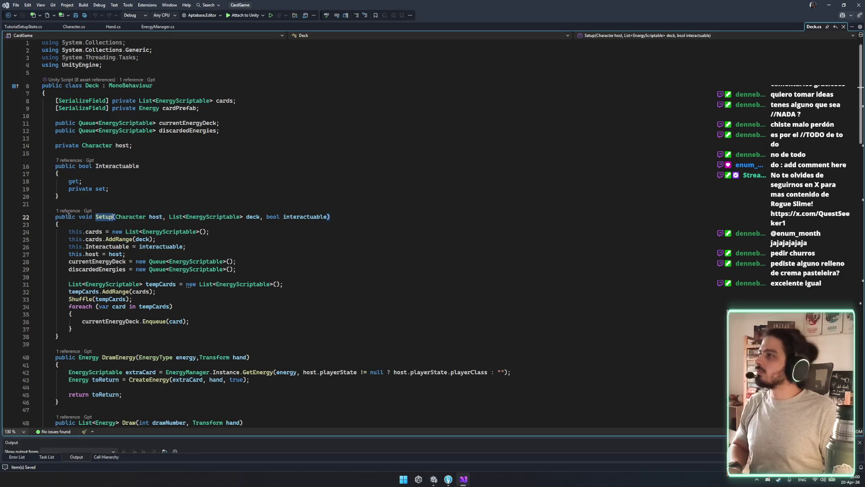
{"action": "left_click", "coordinate": [66, 210]}
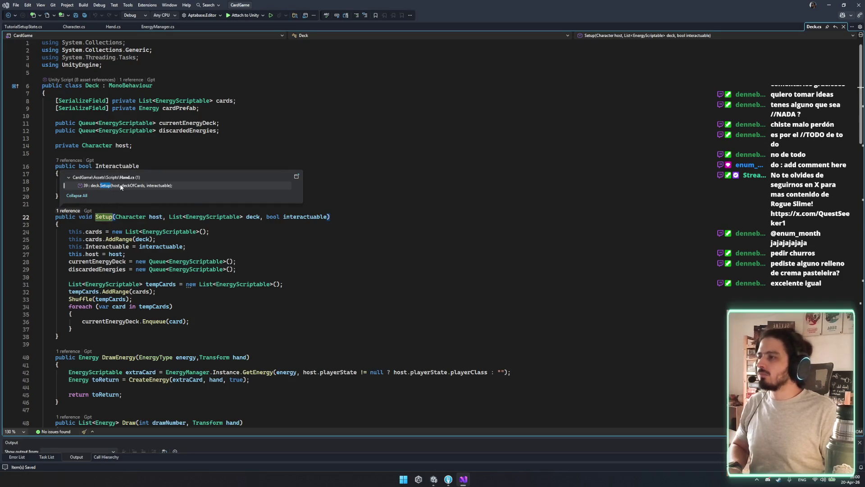
{"action": "double_click", "coordinate": [120, 187]}
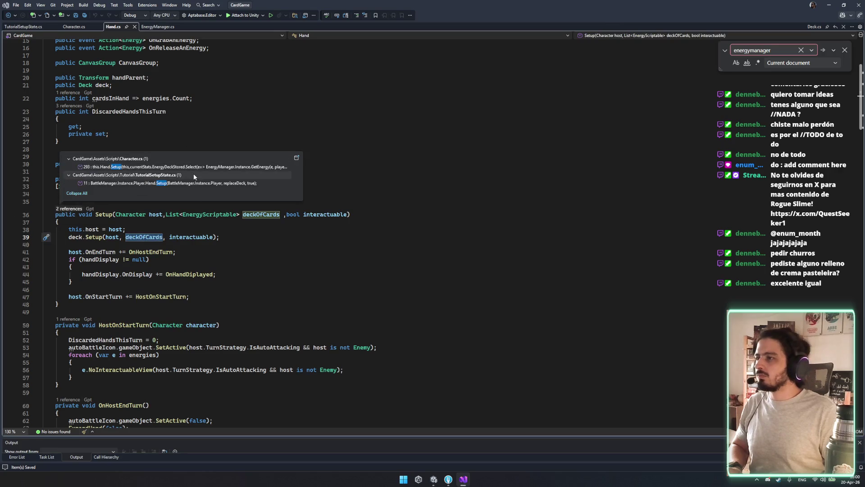
Open Character.cs's SetupUI call to Hand's Setup and jump to Hand's Setup definition.
{"action": "mouse_move", "coordinate": [207, 184]}
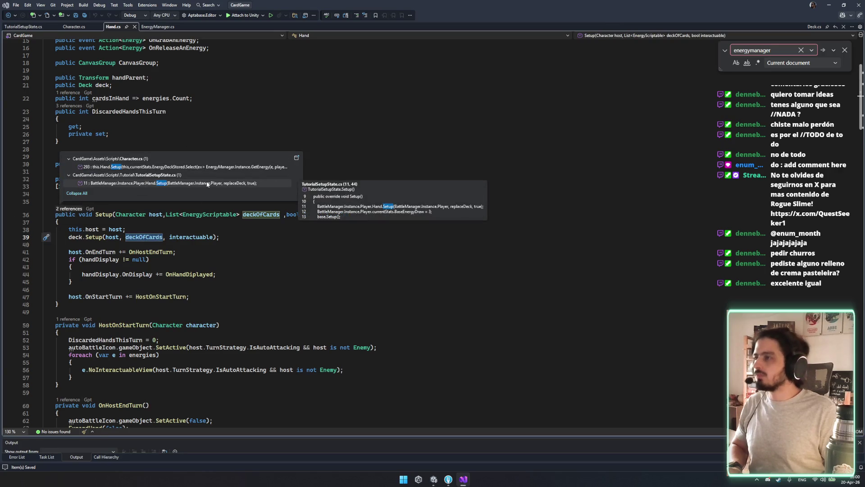
{"action": "left_click", "coordinate": [211, 167]}
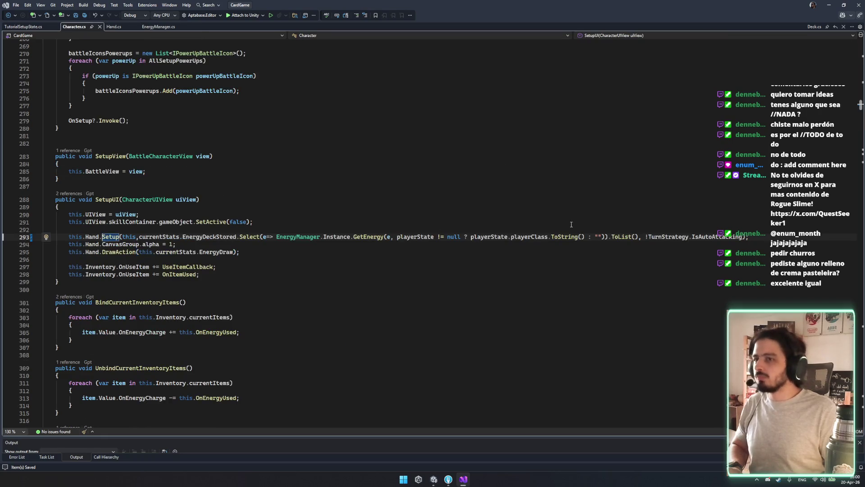
{"action": "mouse_move", "coordinate": [232, 234]}
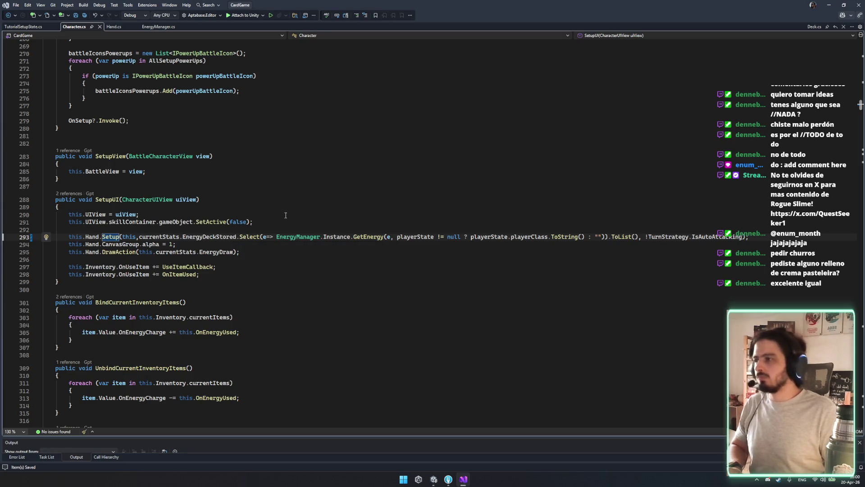
{"action": "left_click", "coordinate": [116, 215]}
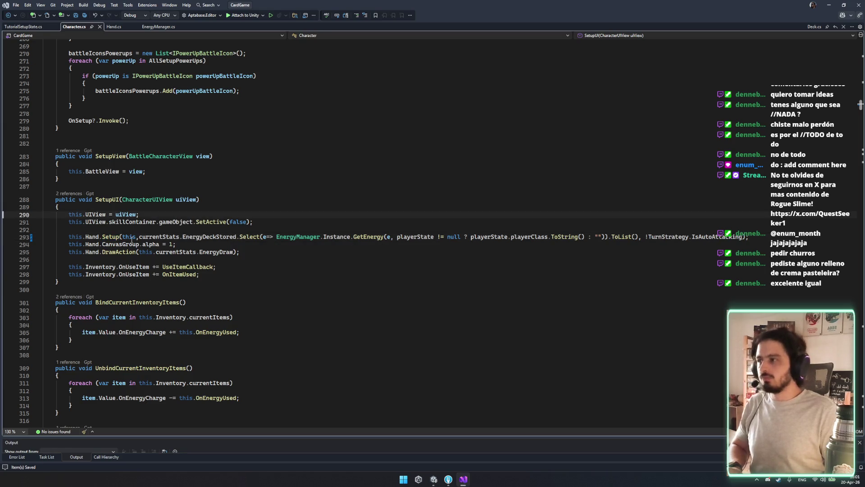
{"action": "left_click", "coordinate": [216, 252]}
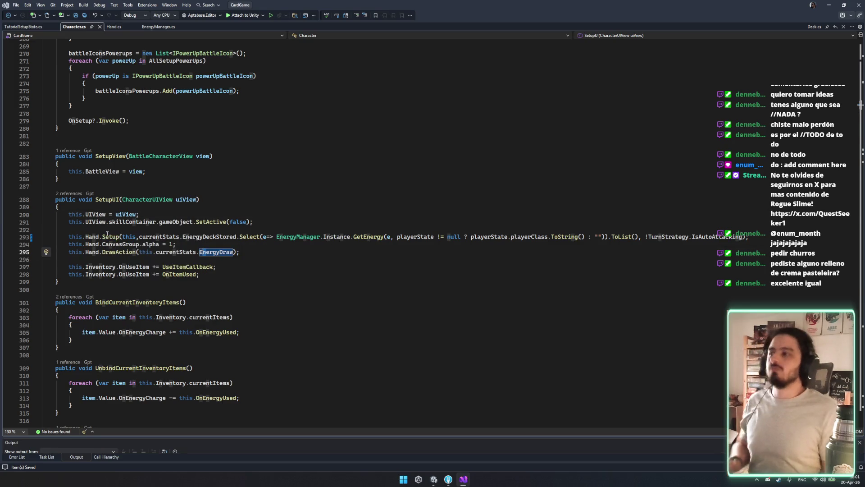
{"action": "left_click", "coordinate": [107, 236], "text": "ctrl"}
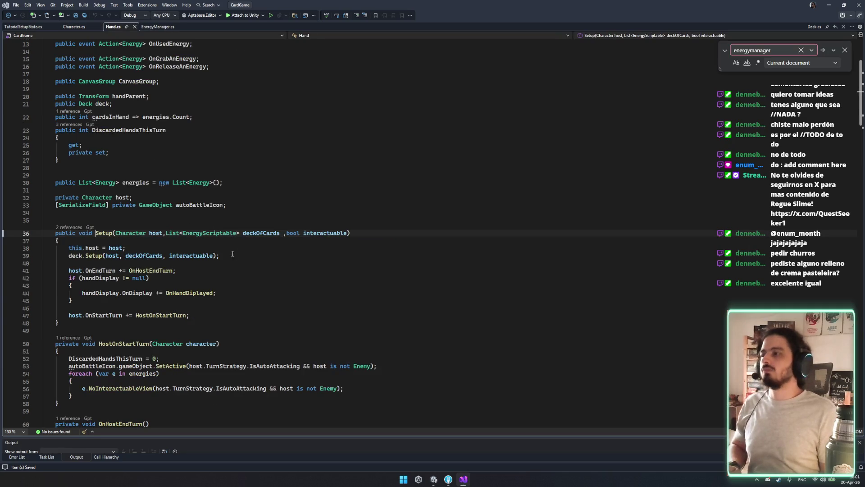
Return to line 295 in Character.cs and open DrawAction's definition in Hand.cs, highlighting cardsToDraw.
{"action": "key", "text": "ctrl+minus"}
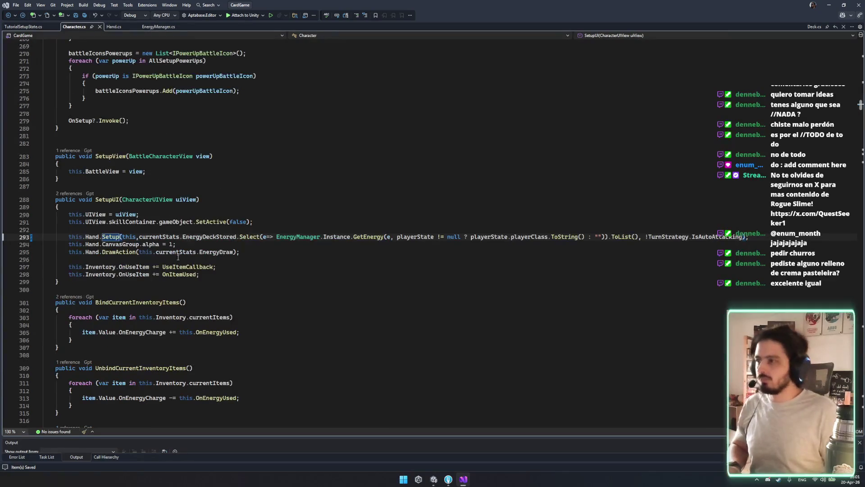
{"action": "double_click", "coordinate": [127, 253]}
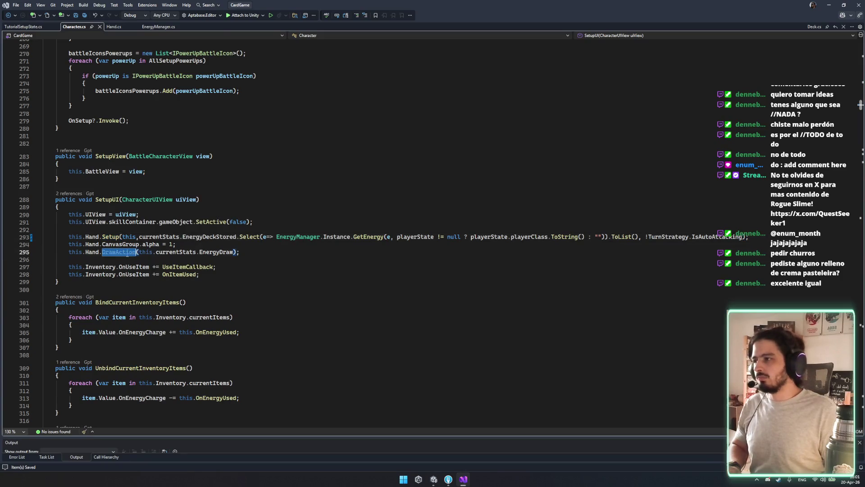
{"action": "left_click", "coordinate": [126, 253], "text": "ctrl"}
{"action": "double_click", "coordinate": [131, 247]}
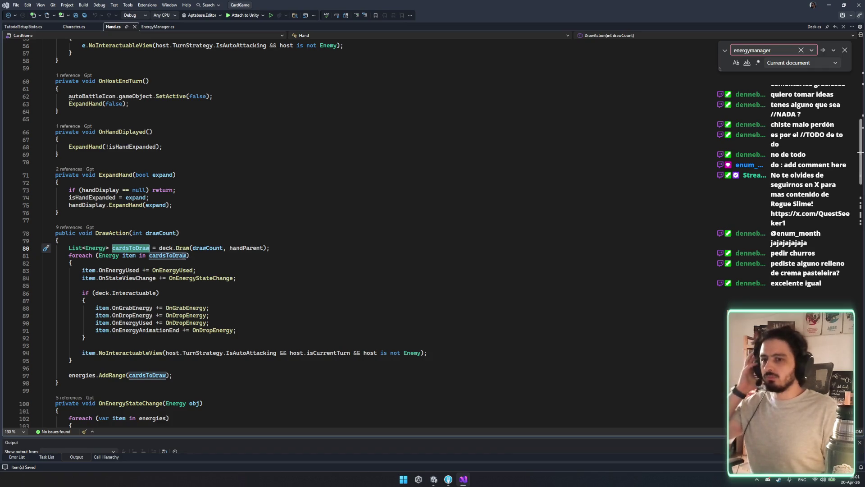
Read through Hand.cs, checking DrawExtra's type parameter.
{"action": "scroll", "coordinate": [194, 289], "scroll_direction": "down", "scroll_amount": 4}
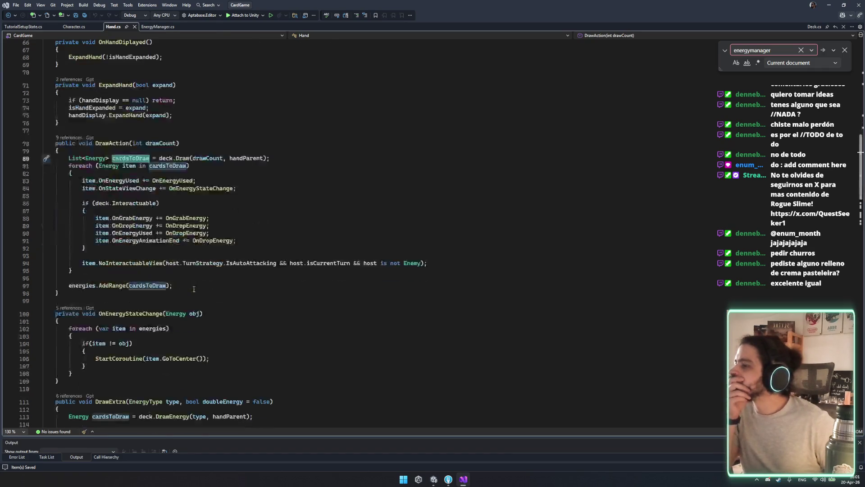
{"action": "scroll", "coordinate": [194, 289], "scroll_direction": "down", "scroll_amount": 3}
{"action": "scroll", "coordinate": [194, 285], "scroll_direction": "down", "scroll_amount": 1}
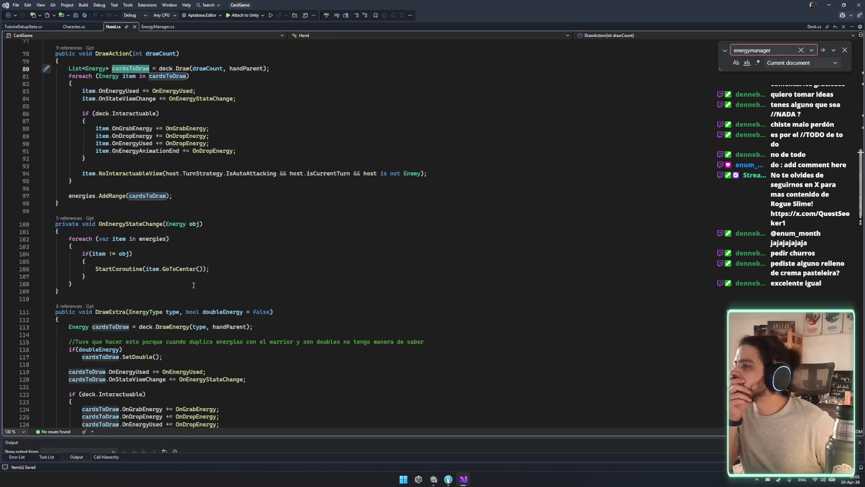
{"action": "left_click", "coordinate": [173, 312]}
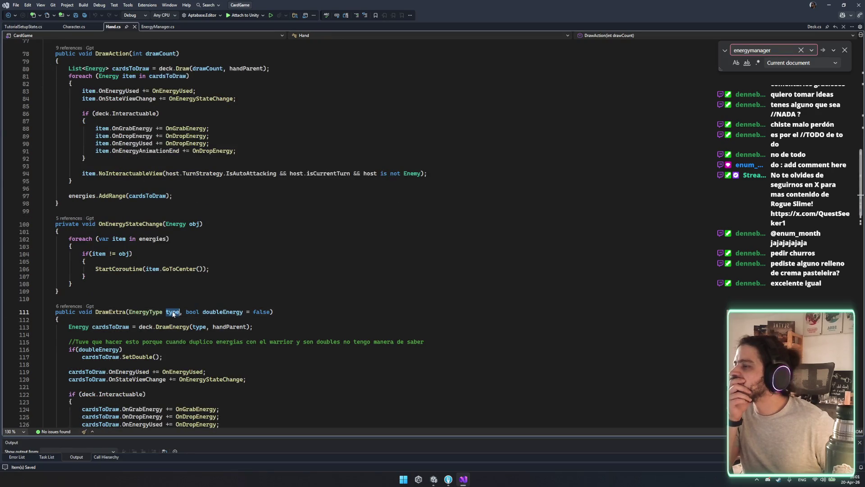
{"action": "scroll", "coordinate": [173, 311], "scroll_direction": "down", "scroll_amount": 8}
{"action": "scroll", "coordinate": [279, 324], "scroll_direction": "down", "scroll_amount": 7}
{"action": "scroll", "coordinate": [279, 324], "scroll_direction": "down", "scroll_amount": 8}
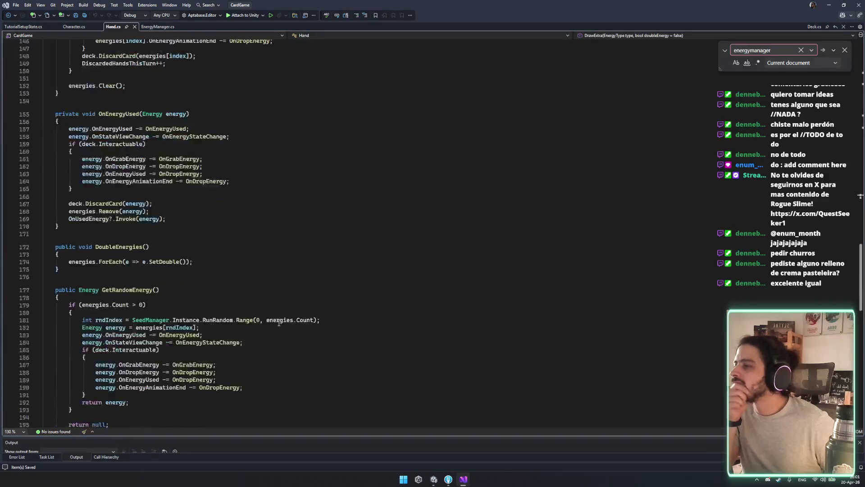
{"action": "scroll", "coordinate": [279, 322], "scroll_direction": "down", "scroll_amount": 8}
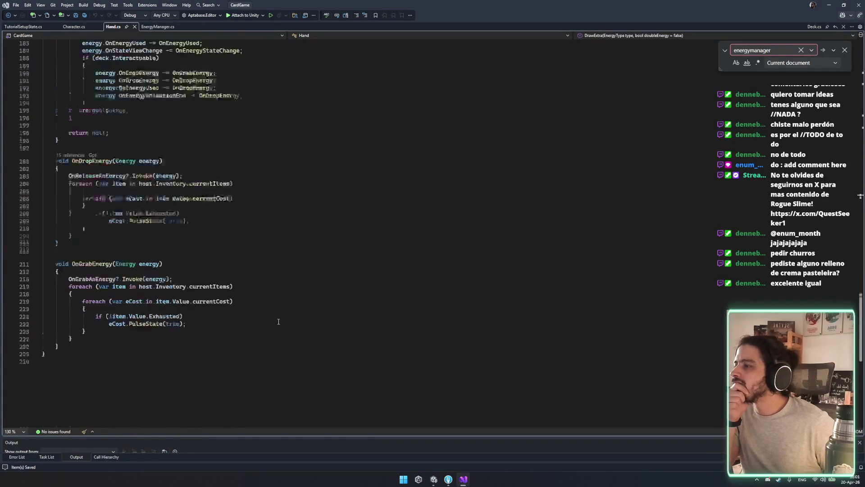
{"action": "scroll", "coordinate": [275, 321], "scroll_direction": "up", "scroll_amount": 17}
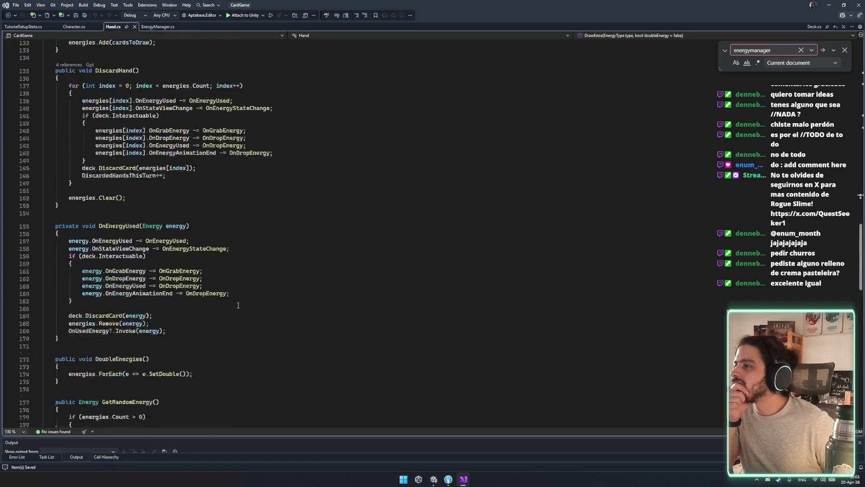
{"action": "scroll", "coordinate": [239, 293], "scroll_direction": "up", "scroll_amount": 20}
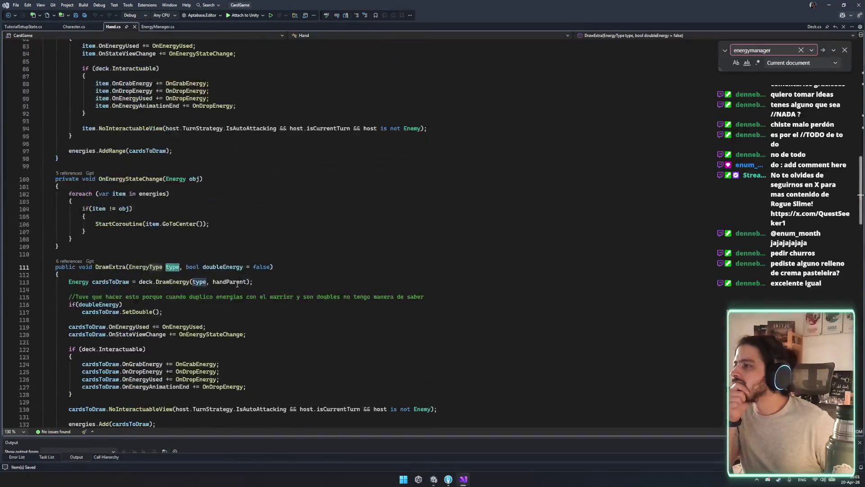
{"action": "scroll", "coordinate": [231, 281], "scroll_direction": "up", "scroll_amount": 6}
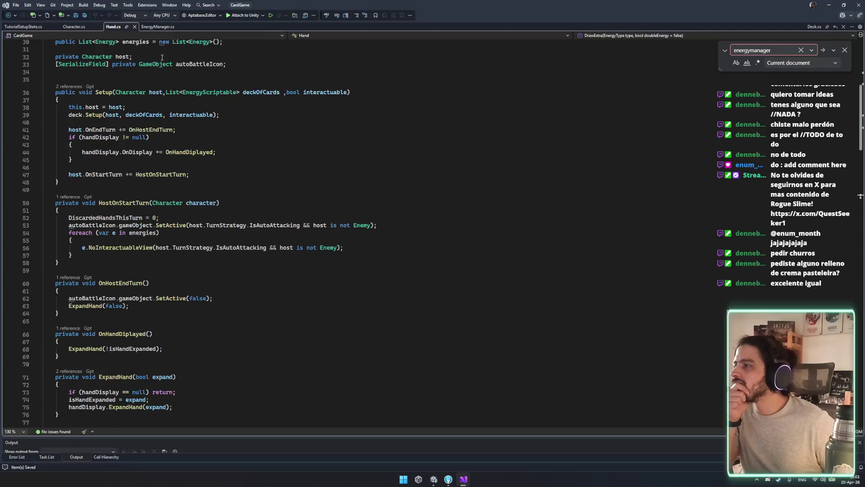
{"action": "scroll", "coordinate": [163, 193], "scroll_direction": "up", "scroll_amount": 6}
Add a space after 'host,' in Hand's Setup signature and open deck.Setup in Deck.cs.
{"action": "left_click", "coordinate": [203, 251]}
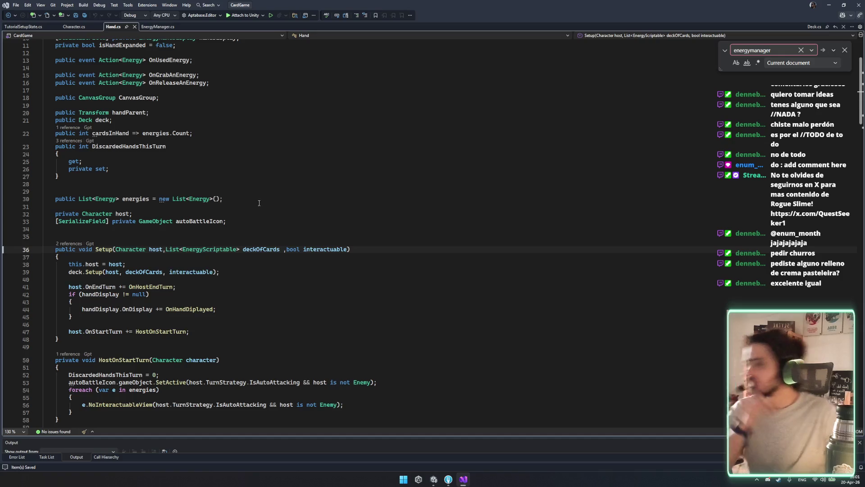
{"action": "left_click", "coordinate": [165, 249]}
{"action": "key", "text": "Down"}
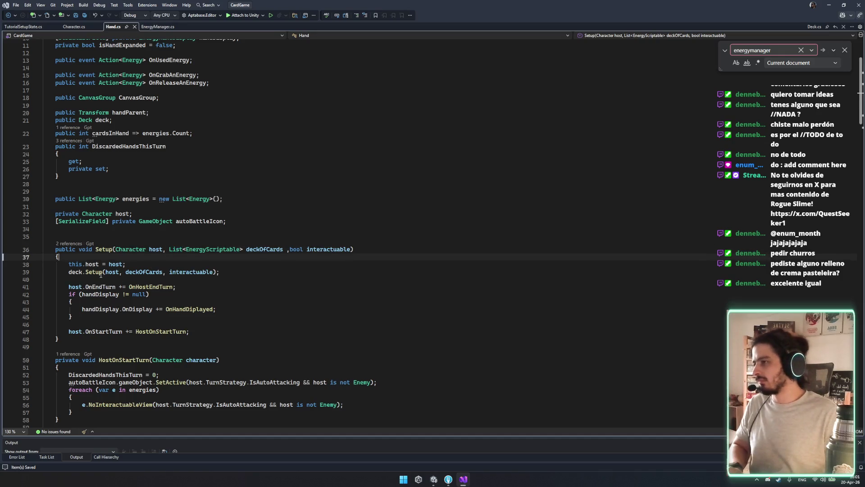
{"action": "key", "text": "Escape"}
{"action": "left_click", "coordinate": [100, 273], "text": "ctrl"}
{"action": "scroll", "coordinate": [261, 253], "scroll_direction": "down", "scroll_amount": 5}
Review DrawEnergy, highlighting extraCard, host and the GetEnergy call on line 42.
{"action": "left_click", "coordinate": [283, 259]}
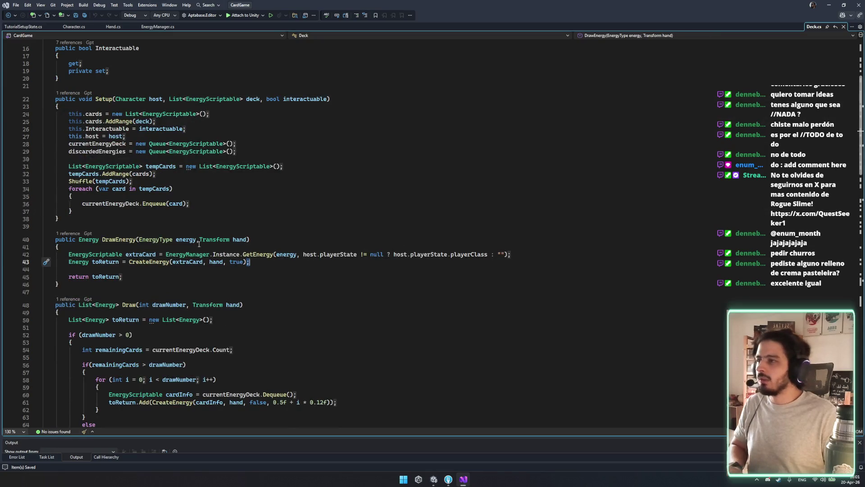
{"action": "left_click", "coordinate": [155, 255]}
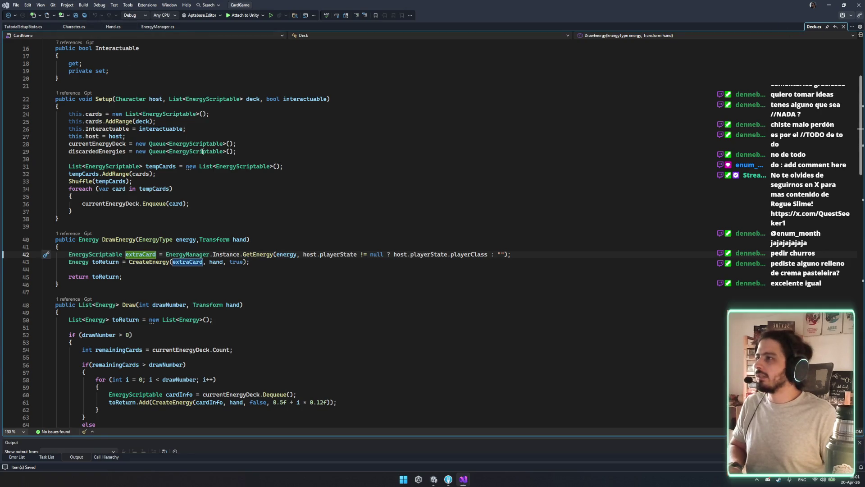
{"action": "scroll", "coordinate": [195, 154], "scroll_direction": "up", "scroll_amount": 5}
{"action": "left_click", "coordinate": [122, 145]}
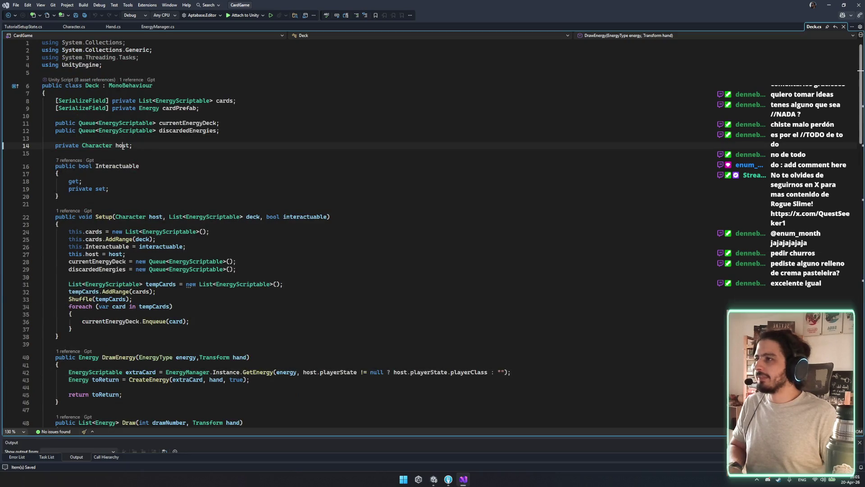
{"action": "scroll", "coordinate": [392, 241], "scroll_direction": "down", "scroll_amount": 6}
{"action": "left_click", "coordinate": [159, 238]}
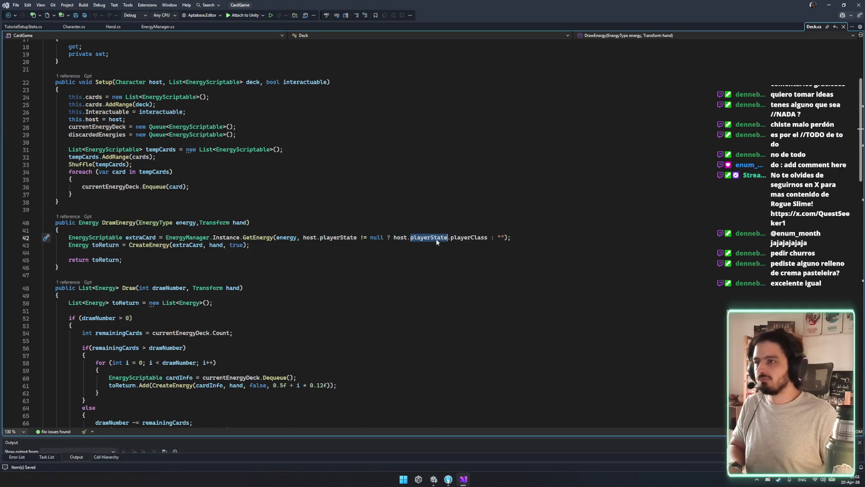
{"action": "mouse_move", "coordinate": [512, 238]}
{"action": "left_mouse_down"}
{"action": "mouse_move", "coordinate": [146, 245]}
{"action": "mouse_move", "coordinate": [155, 238]}
{"action": "left_mouse_up"}
{"action": "left_click", "coordinate": [95, 237]}
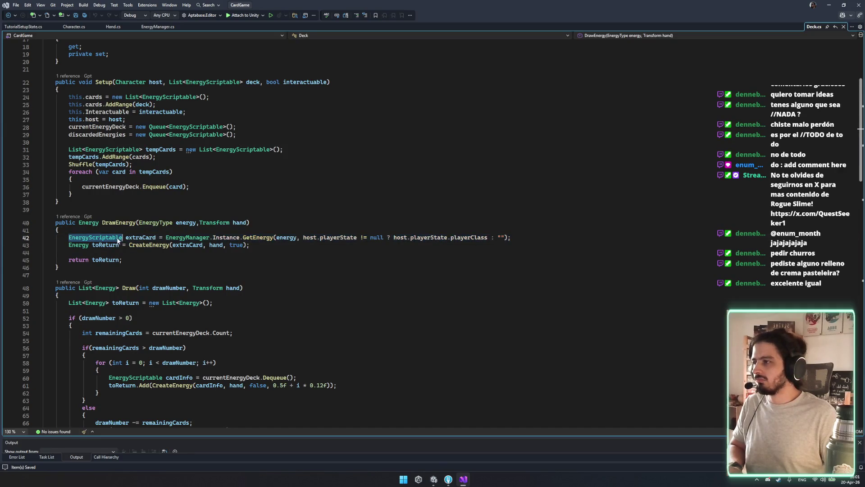
Look up CreateEnergy's definition from the draw code, then navigate back to DrawEnergy.
{"action": "scroll", "coordinate": [258, 298], "scroll_direction": "down", "scroll_amount": 3}
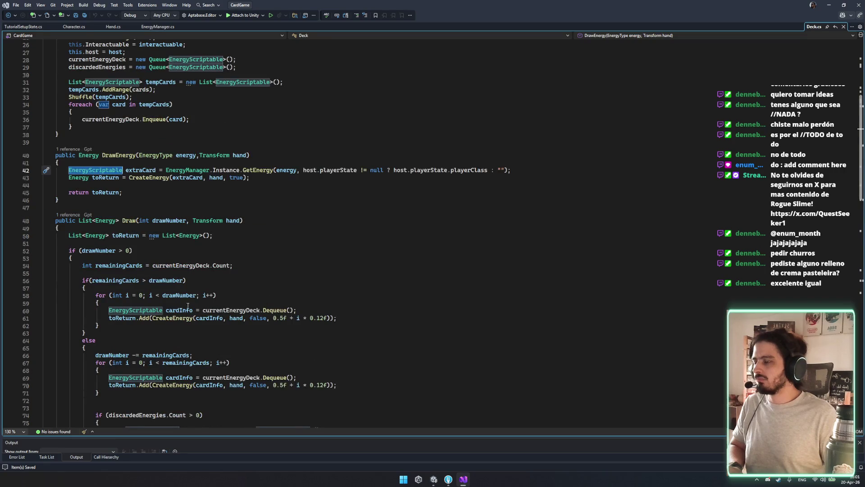
{"action": "left_click", "coordinate": [209, 309]}
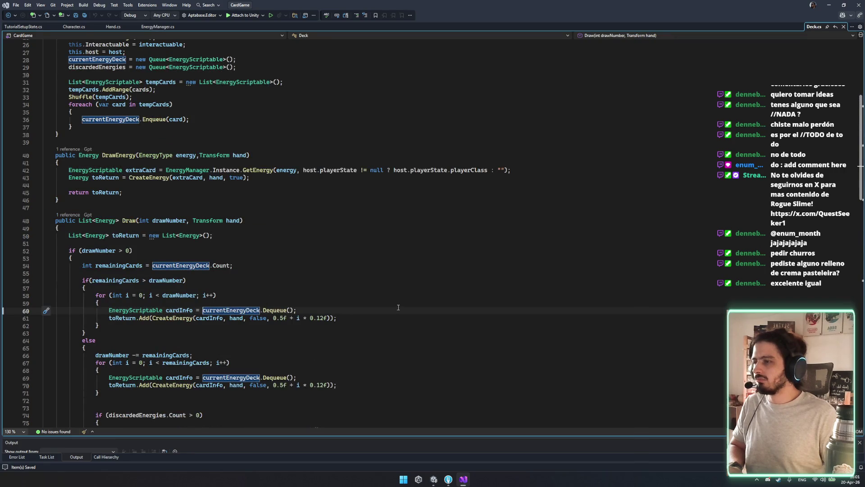
{"action": "left_click", "coordinate": [168, 311]}
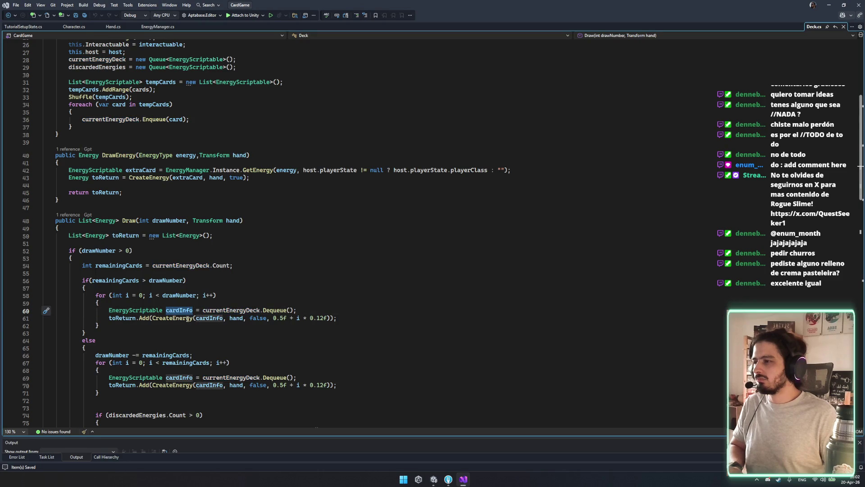
{"action": "left_click", "coordinate": [182, 318], "text": "ctrl"}
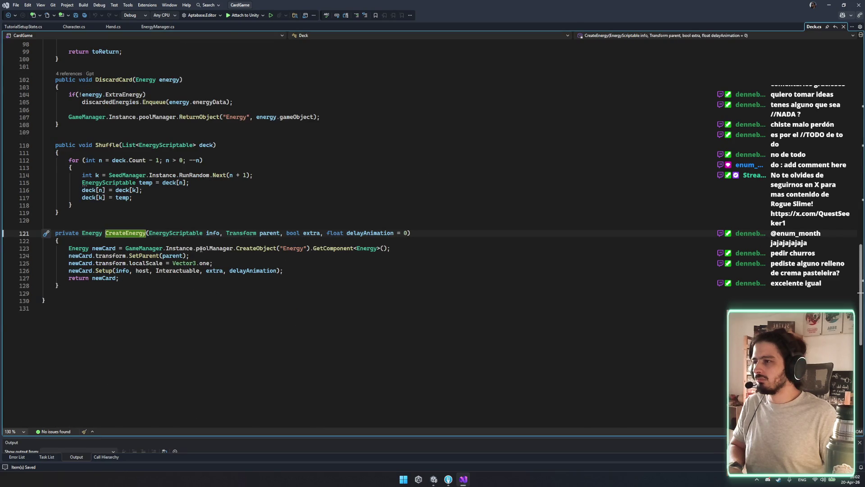
{"action": "key", "text": "ctrl+minus"}
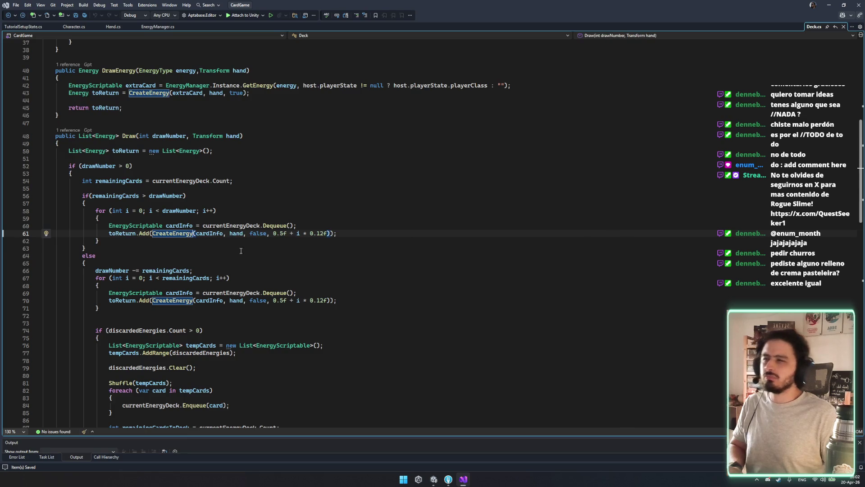
{"action": "key", "text": "ctrl+minus"}
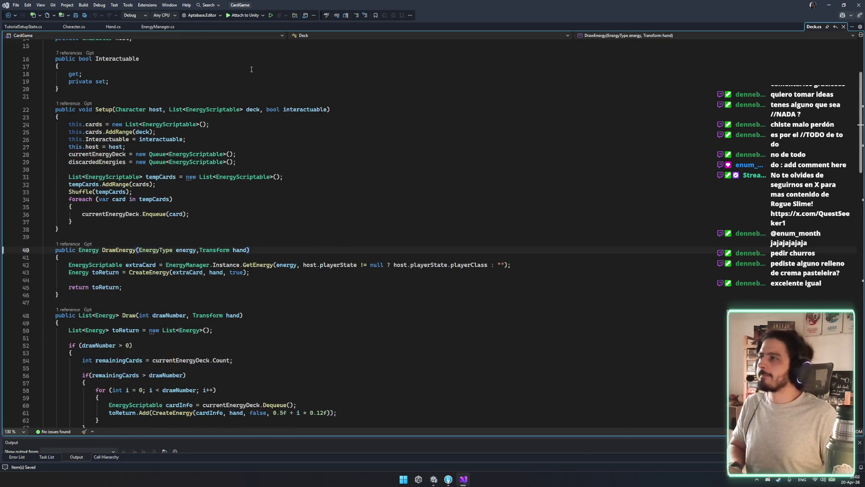
Review EnergyManager's fields through GetCurrentEnergiesScriptables, then switch to the Unity editor.
{"action": "left_click", "coordinate": [167, 27]}
{"action": "left_click_drag", "start_coordinate": [96, 80], "coordinate": [430, 244]}
{"action": "key", "text": "Escape"}
{"action": "mouse_move", "coordinate": [26, 88]}
{"action": "left_mouse_down"}
{"action": "mouse_move", "coordinate": [136, 222]}
{"action": "mouse_move", "coordinate": [252, 275]}
{"action": "mouse_move", "coordinate": [251, 291]}
{"action": "left_mouse_up"}
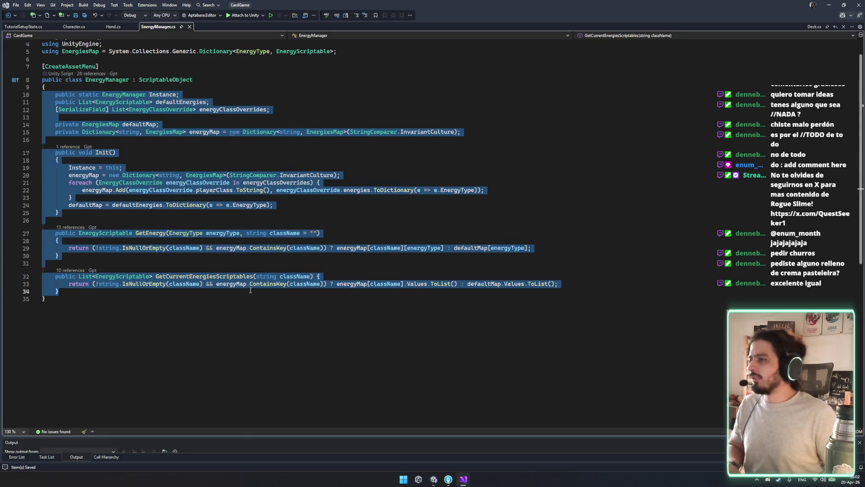
{"action": "left_click", "coordinate": [251, 291]}
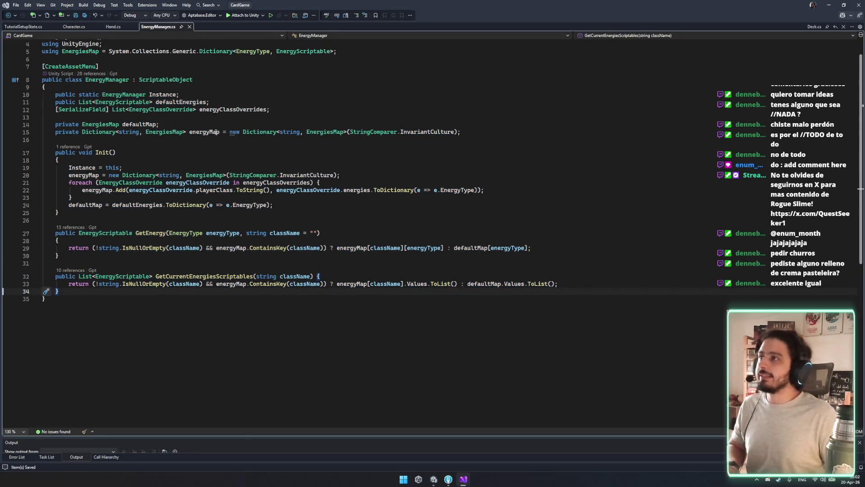
{"action": "left_click", "coordinate": [434, 479]}
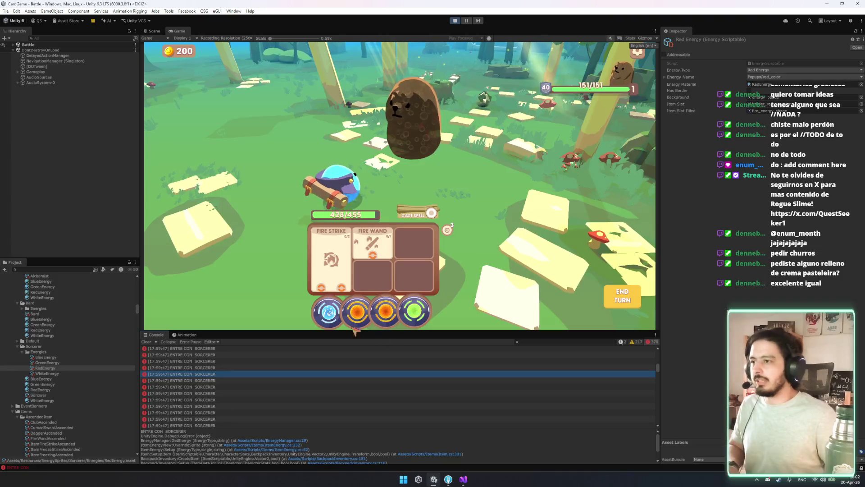
Inspect the Sorcerer's RedEnergy, Bard's GreenEnergy and Alchemist's RedEnergy, ending on Sorcerer's BlueEnergy material.
{"action": "left_click", "coordinate": [40, 389]}
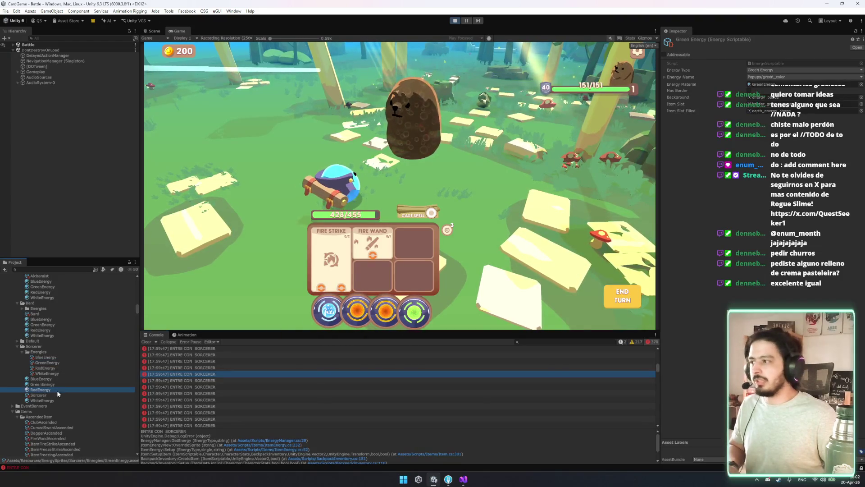
{"action": "left_click", "coordinate": [708, 433]}
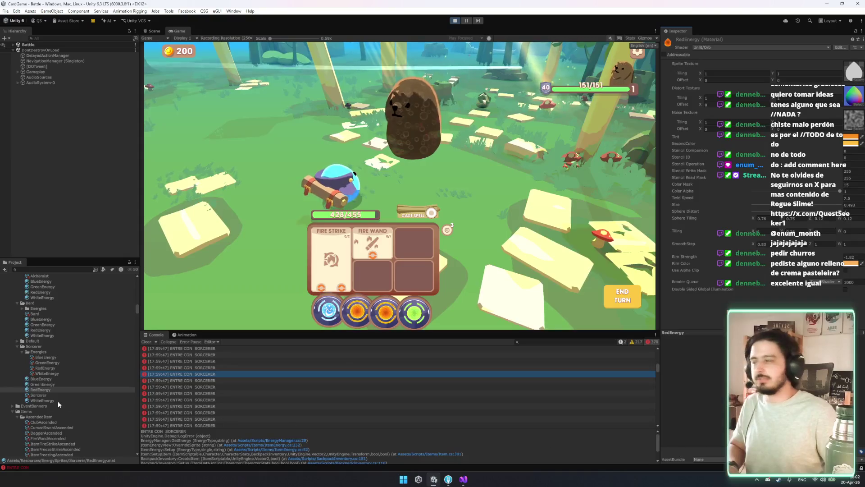
{"action": "left_click", "coordinate": [49, 325]}
{"action": "left_click", "coordinate": [52, 313]}
{"action": "left_click", "coordinate": [45, 292]}
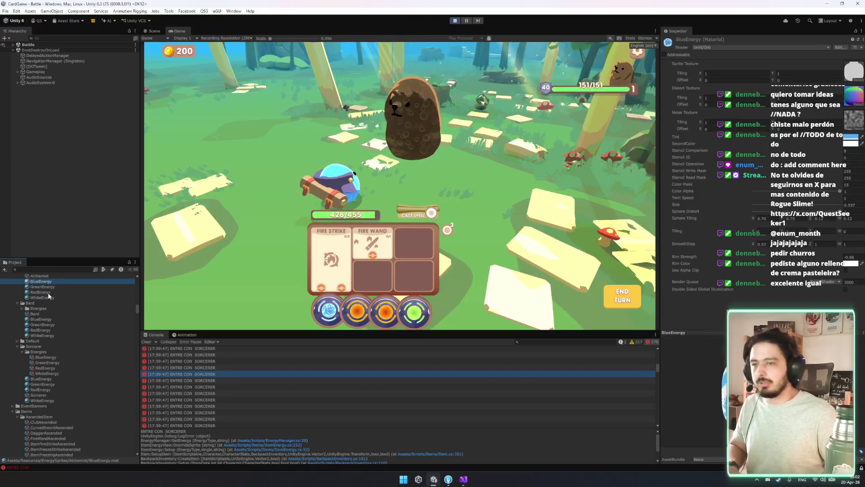
{"action": "scroll", "coordinate": [48, 298], "scroll_direction": "up", "scroll_amount": 3}
{"action": "scroll", "coordinate": [41, 340], "scroll_direction": "down", "scroll_amount": 3}
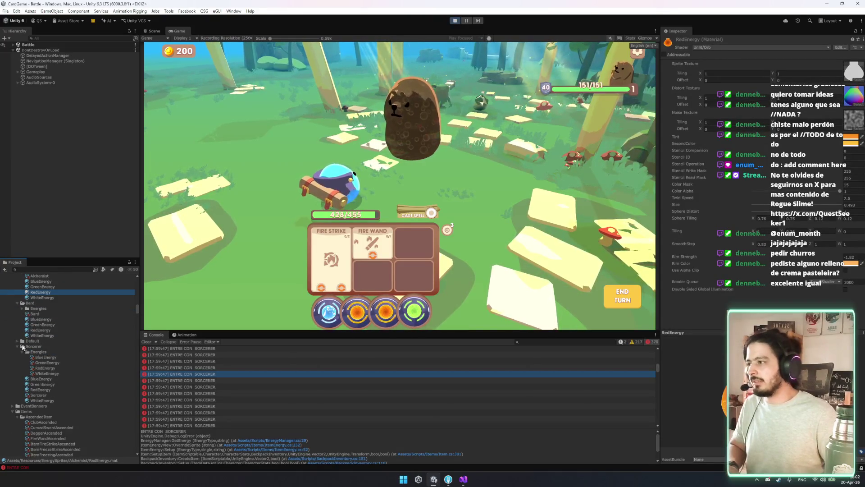
{"action": "left_click", "coordinate": [40, 380]}
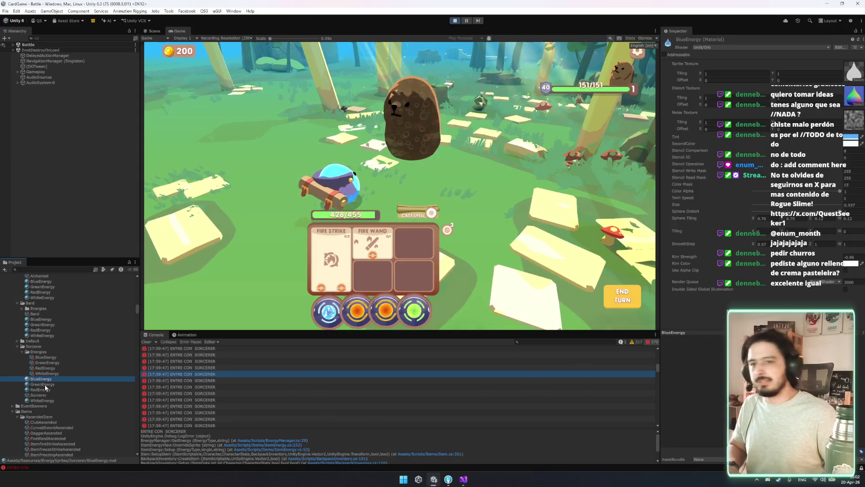